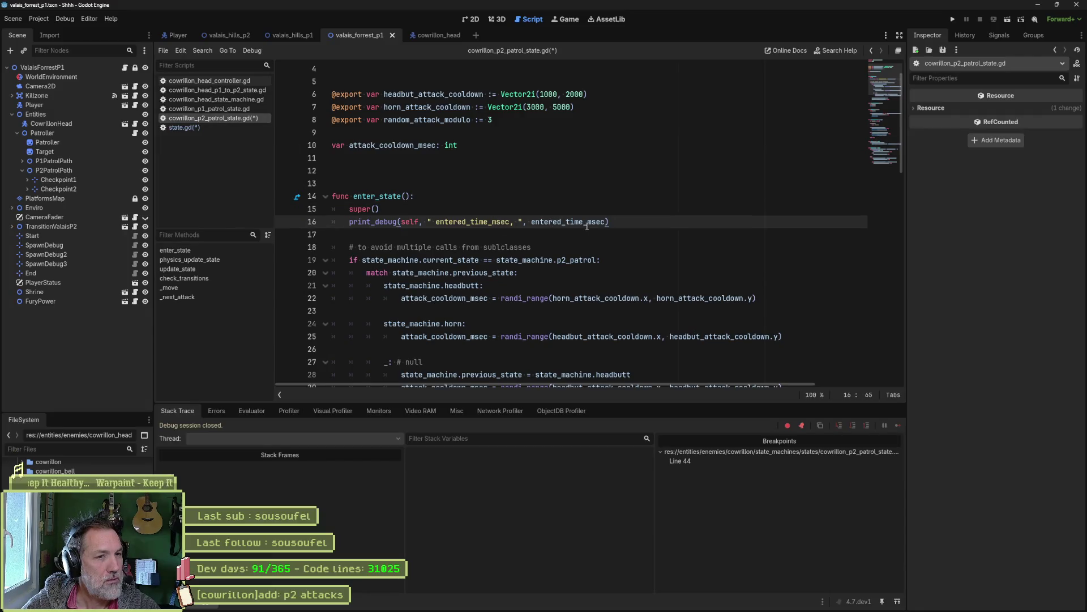
Move the print_debug line down to line 30 at the patrol branch's end and indent it.
{"action": "scroll", "coordinate": [649, 256], "scroll_direction": "down", "scroll_amount": 2}
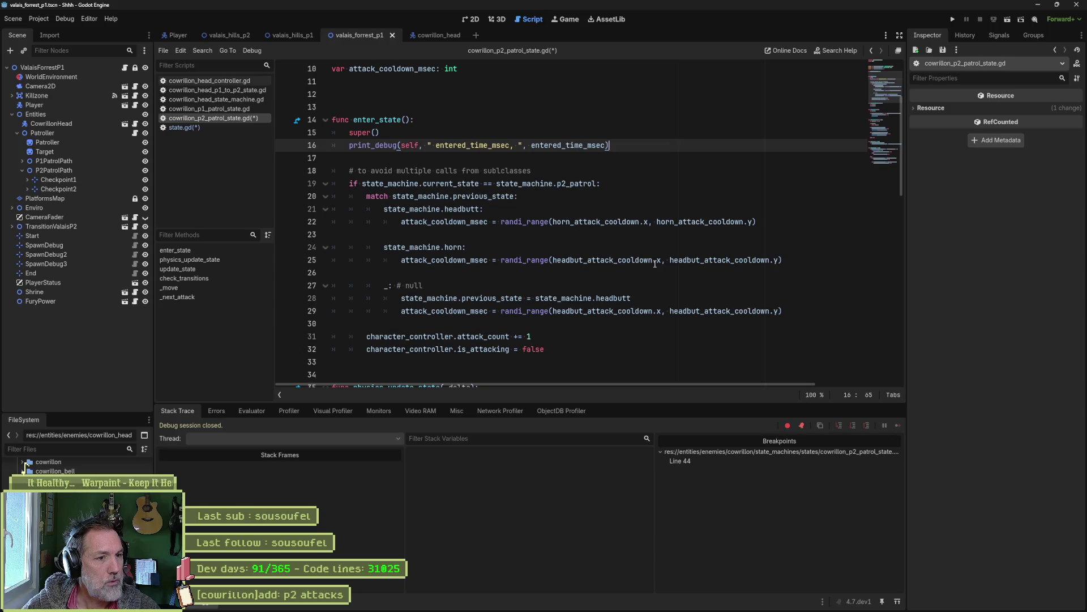
{"action": "key", "text": "alt+Down"}
{"action": "key", "text": "alt+Down"}
{"action": "key", "text": "alt+Down"}
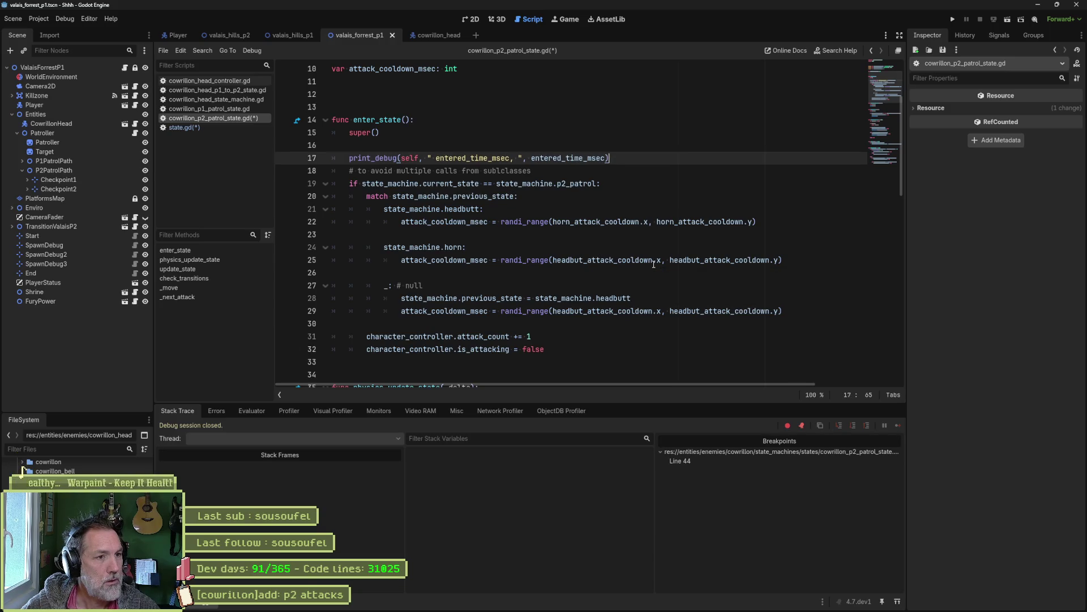
{"action": "key", "text": "alt+Down"}
{"action": "key", "text": "alt+Down"}
{"action": "key", "text": "alt+Down"}
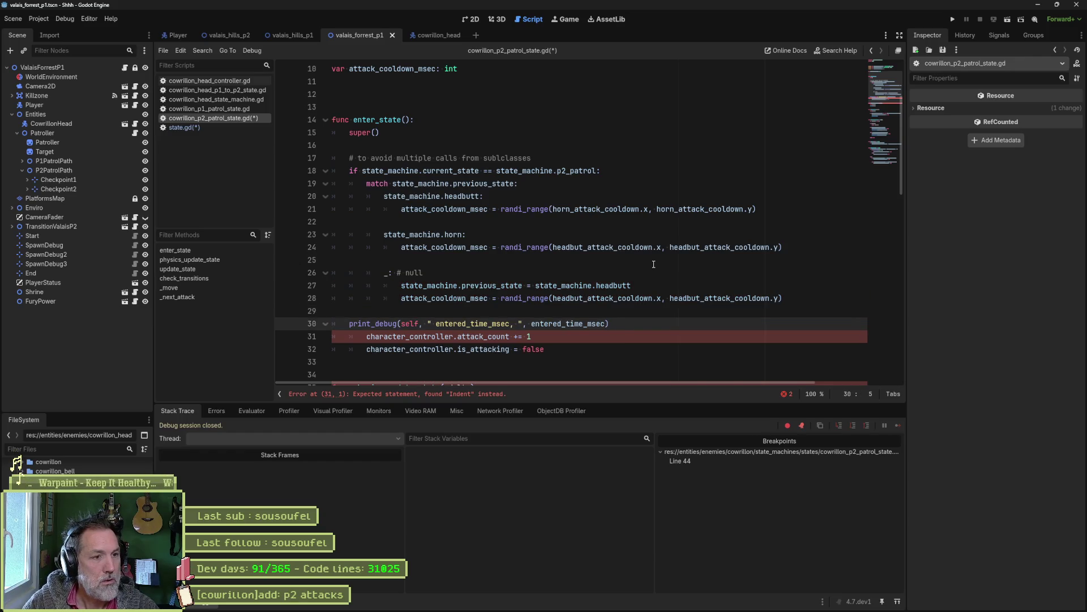
{"action": "key", "text": "Tab"}
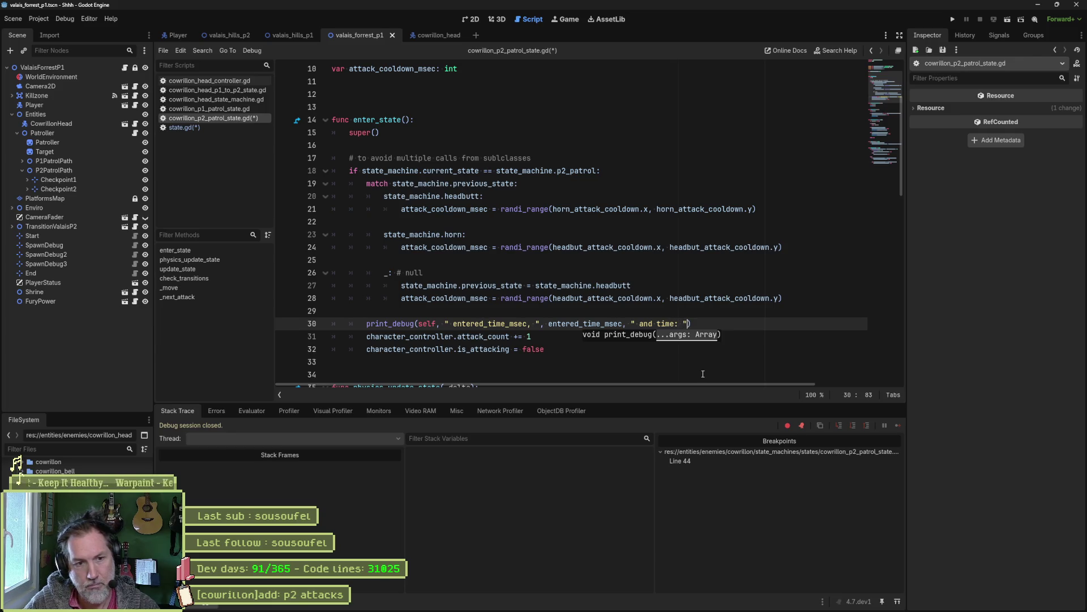
Extend the debug print to also log Time.get_ticks_msec() and run the game.
{"action": "type", "text": ", Time.msec"}
{"action": "key", "text": "Return"}
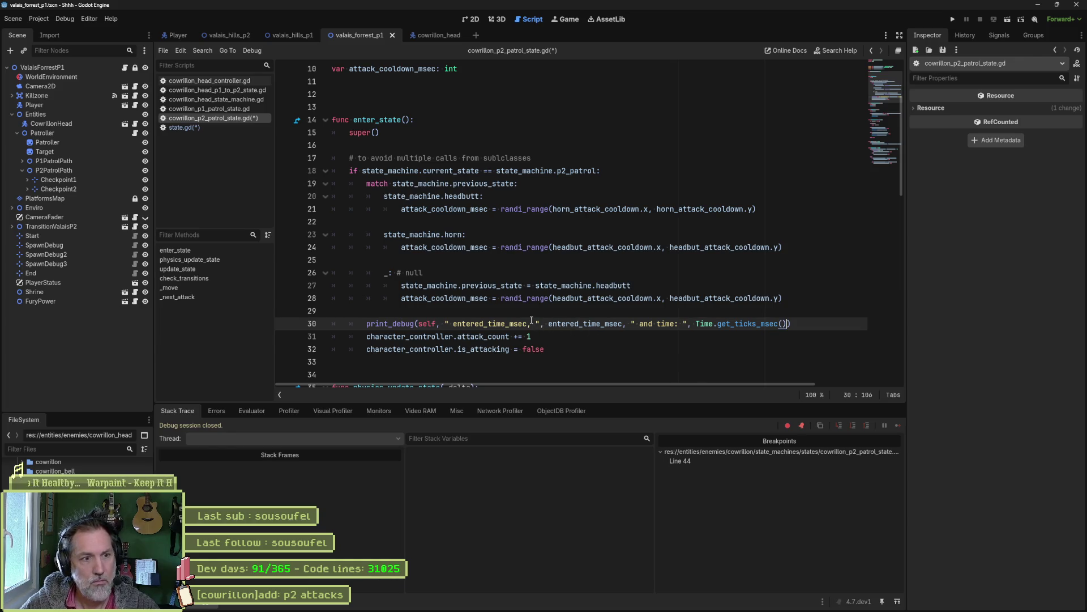
{"action": "type", "text": ":"}
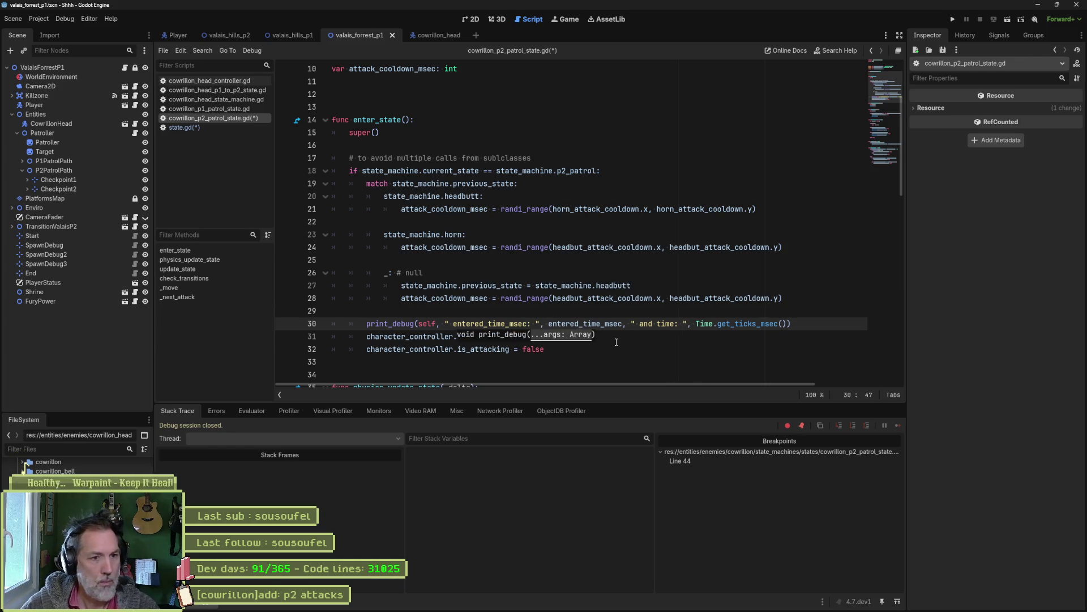
{"action": "left_click", "coordinate": [654, 348]}
{"action": "key", "text": "F5"}
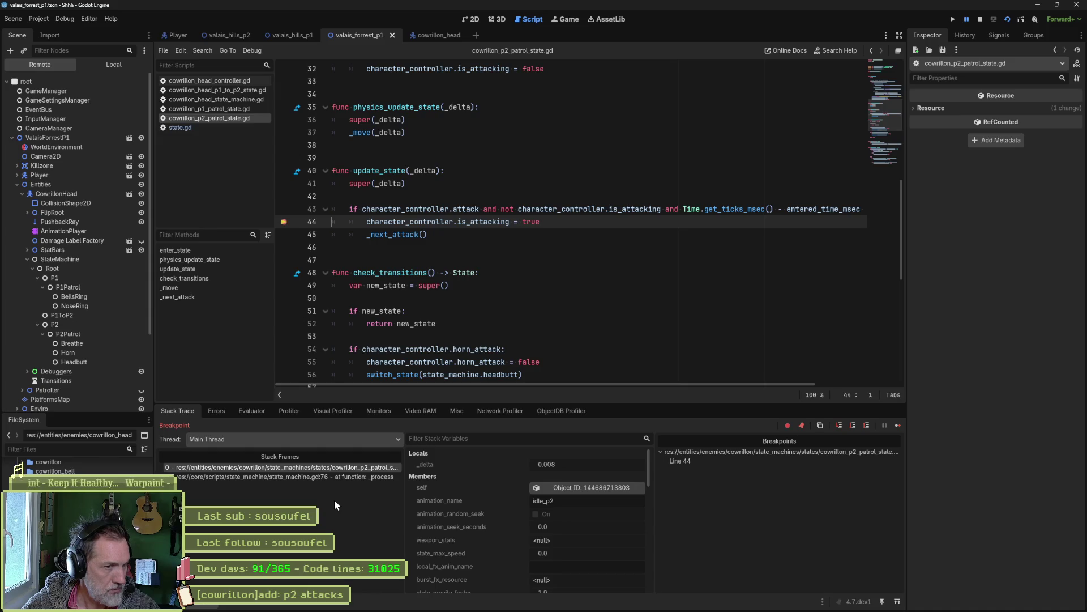
Remove the line 44 breakpoint and resume the game. Read the logged entry times 5742, 18245, 24158, then stop.
{"action": "left_click", "coordinate": [284, 222]}
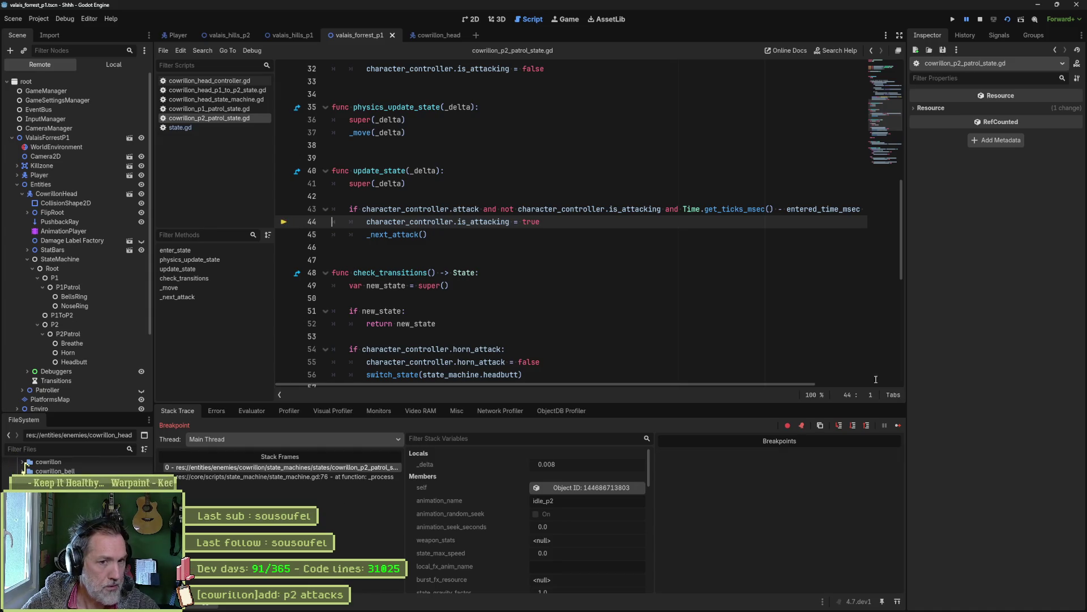
{"action": "key", "text": "F12"}
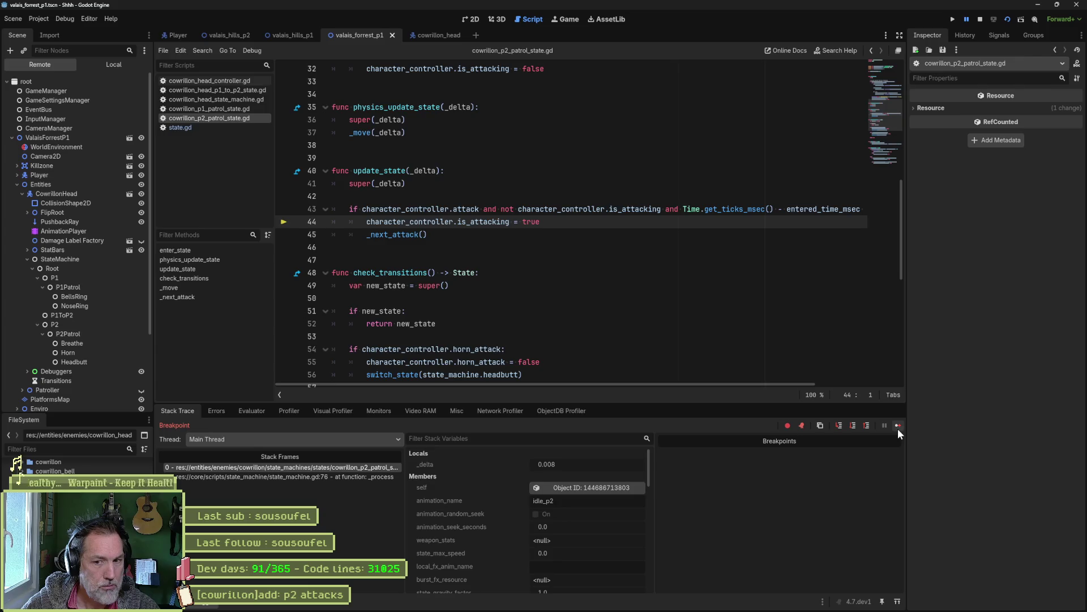
{"action": "left_click", "coordinate": [898, 426]}
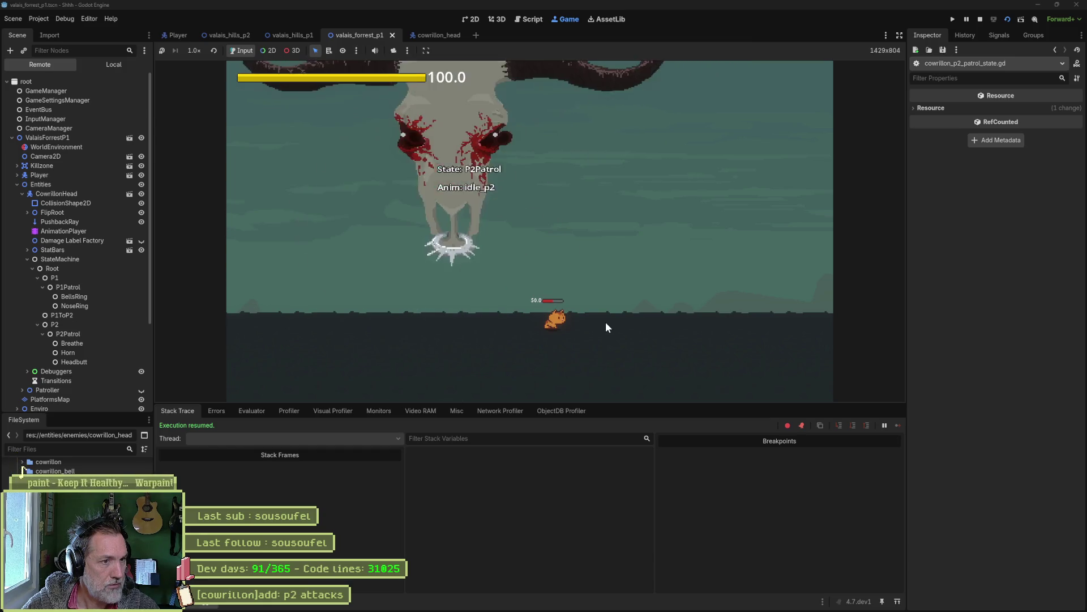
{"action": "key", "text": "alt+o"}
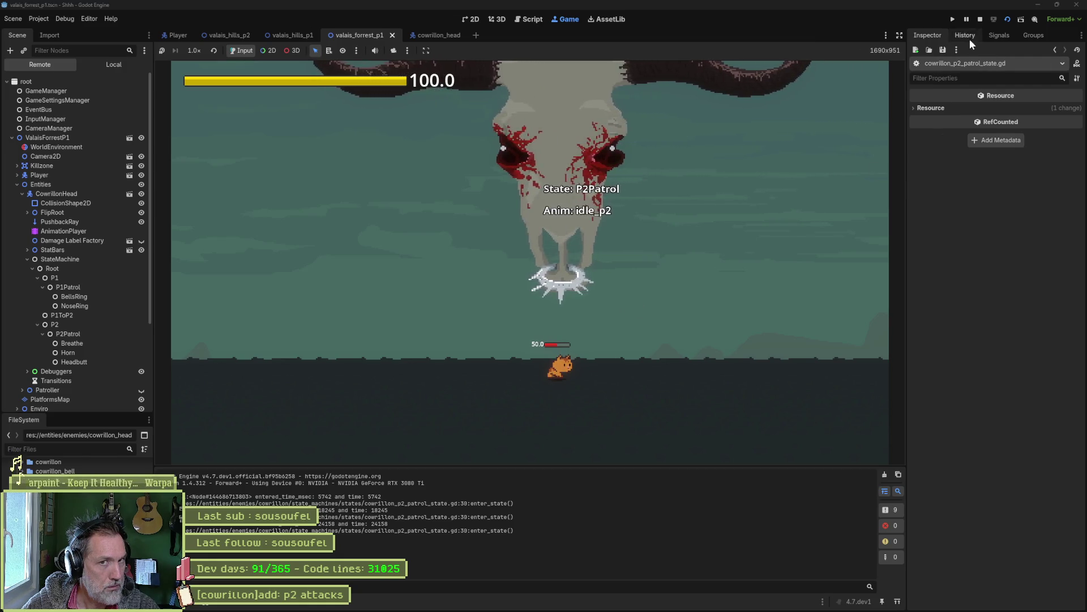
{"action": "left_click", "coordinate": [981, 18]}
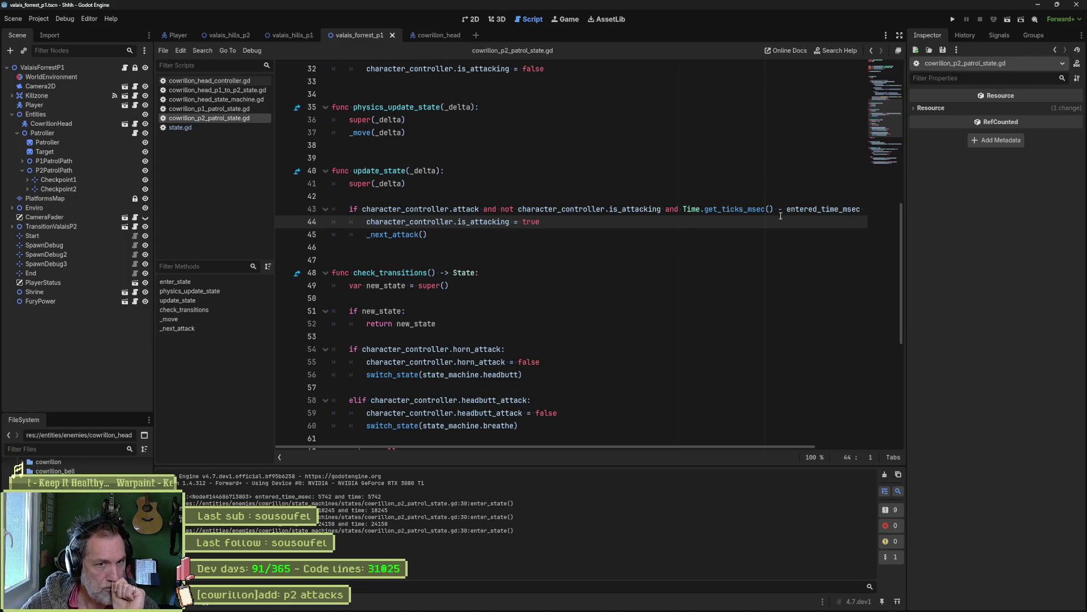
Append a cooldown label and attack_cooldown_msec to line 30's print_debug, then relaunch the game.
{"action": "mouse_move", "coordinate": [747, 446]}
{"action": "left_mouse_down"}
{"action": "mouse_move", "coordinate": [830, 446]}
{"action": "mouse_move", "coordinate": [685, 447]}
{"action": "left_mouse_up"}
{"action": "double_click", "coordinate": [802, 209]}
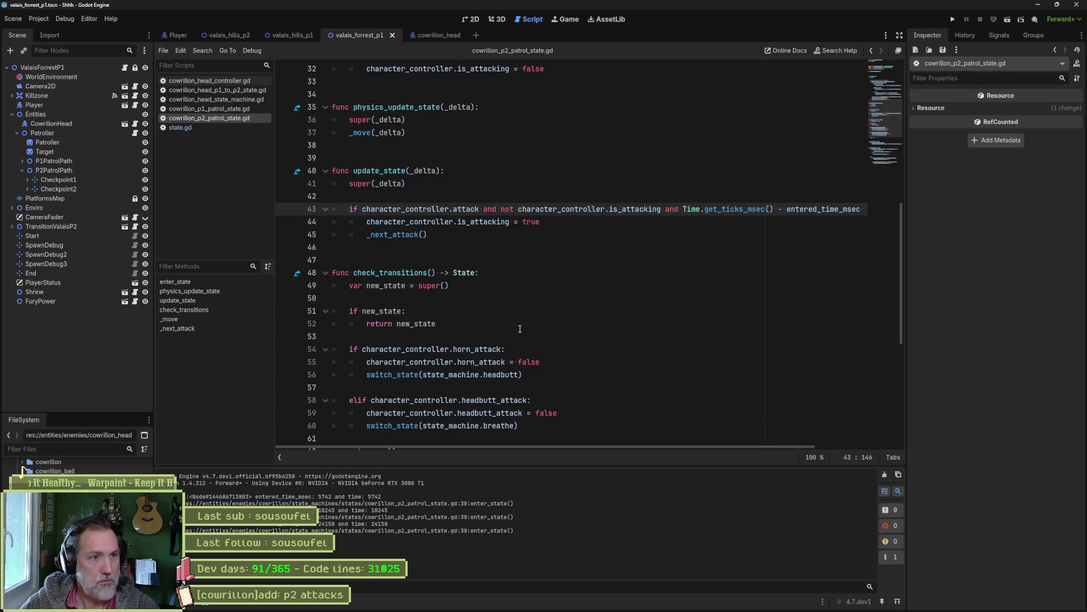
{"action": "scroll", "coordinate": [557, 269], "scroll_direction": "up", "scroll_amount": 7}
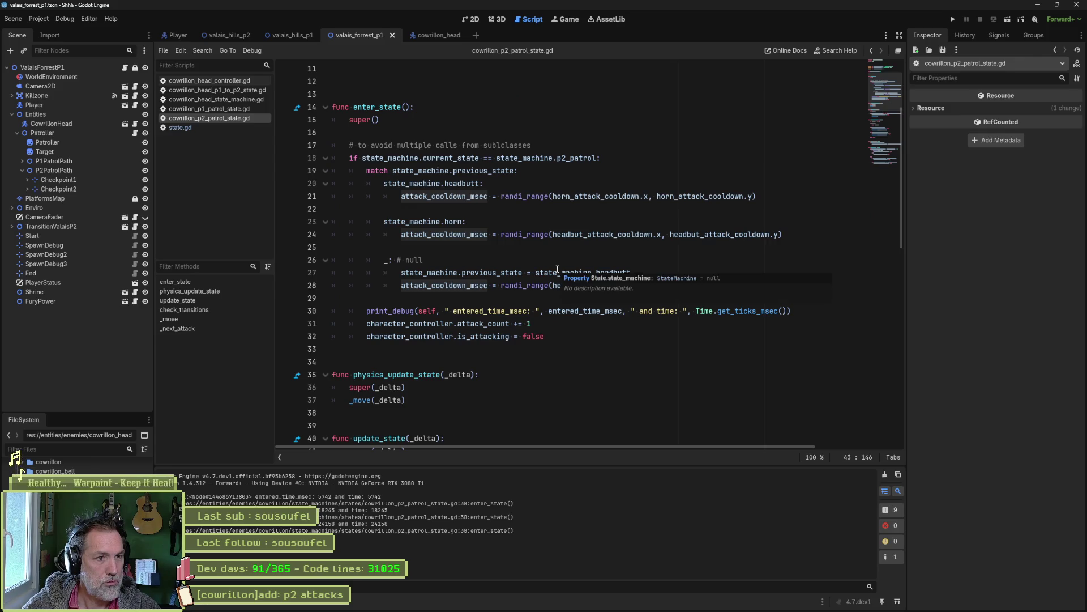
{"action": "scroll", "coordinate": [554, 274], "scroll_direction": "down", "scroll_amount": 5}
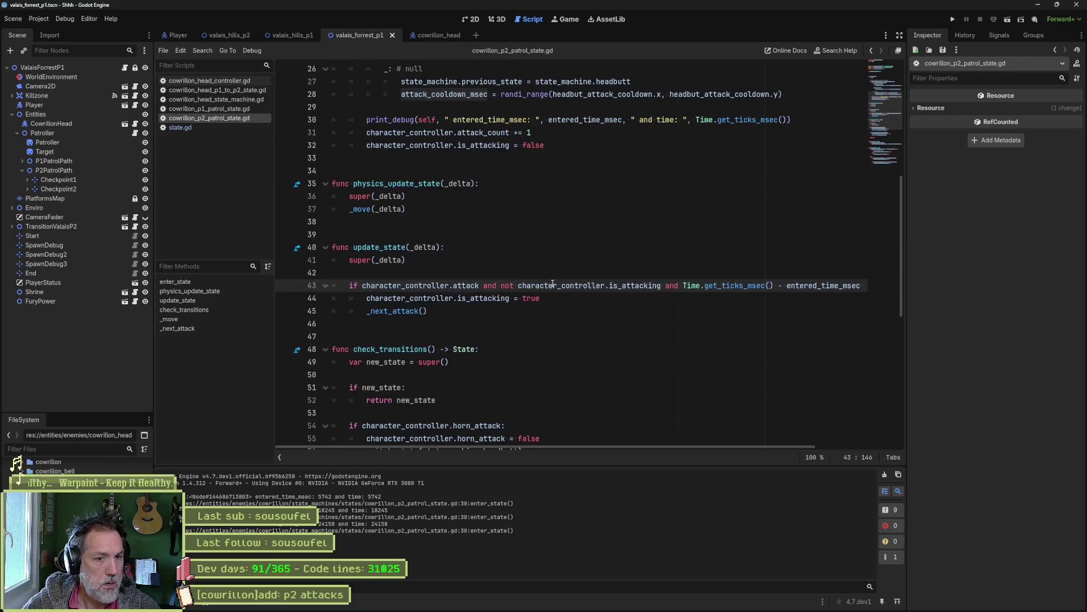
{"action": "mouse_move", "coordinate": [651, 446]}
{"action": "left_mouse_down"}
{"action": "mouse_move", "coordinate": [757, 453]}
{"action": "mouse_move", "coordinate": [648, 440]}
{"action": "left_mouse_up"}
{"action": "scroll", "coordinate": [651, 320], "scroll_direction": "up", "scroll_amount": 2}
{"action": "scroll", "coordinate": [651, 320], "scroll_direction": "up", "scroll_amount": 1}
{"action": "left_click", "coordinate": [789, 235]}
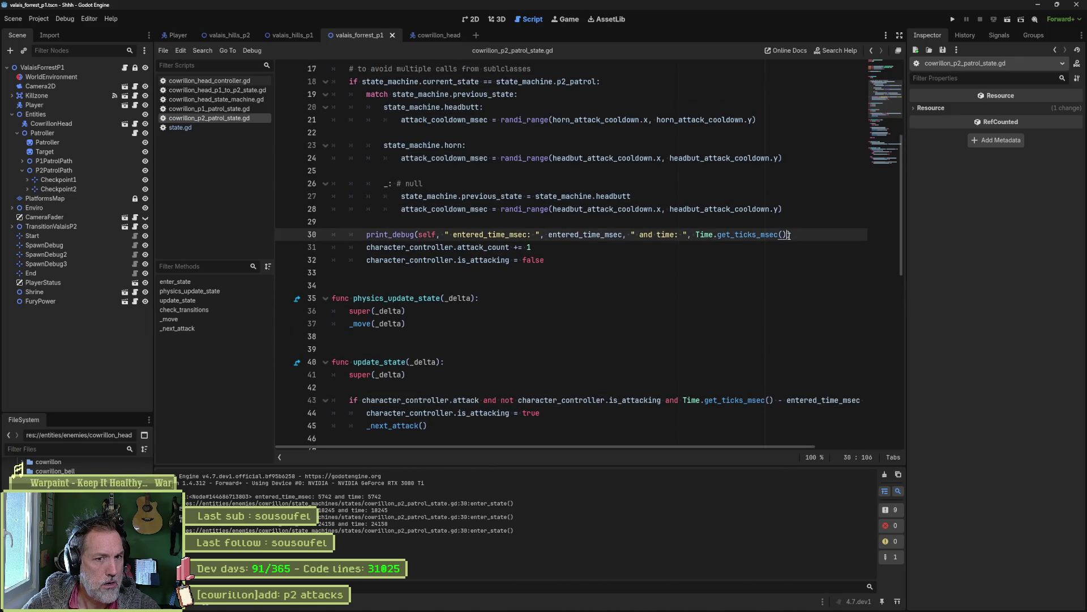
{"action": "double_click", "coordinate": [489, 210]}
{"action": "left_click", "coordinate": [786, 234]}
{"action": "type", "text": ","}
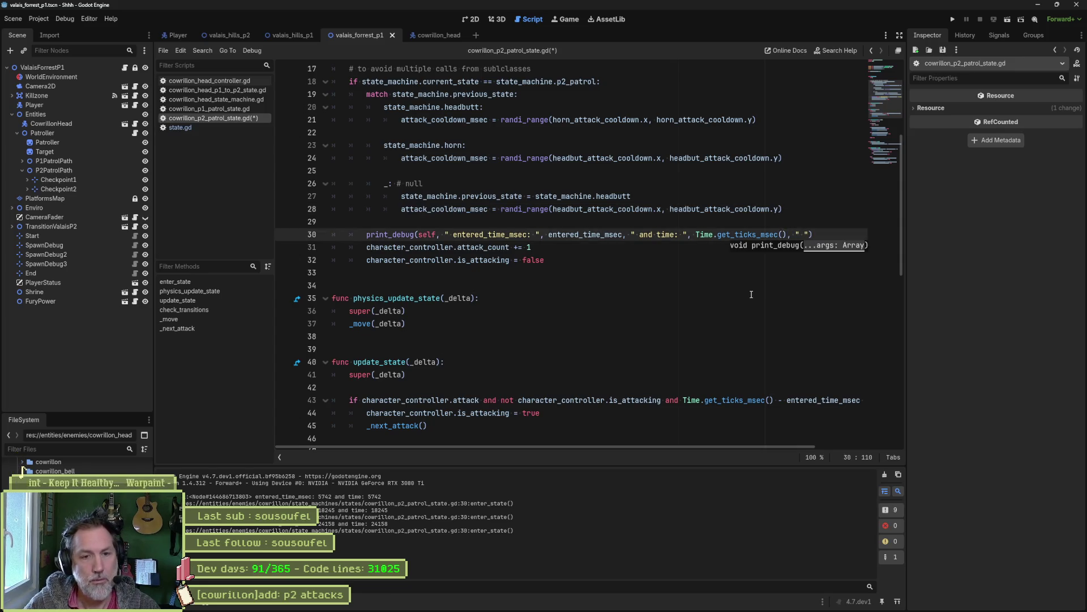
{"action": "type", "text": "\", attack_cooldown_msec"}
{"action": "key", "text": "F6"}
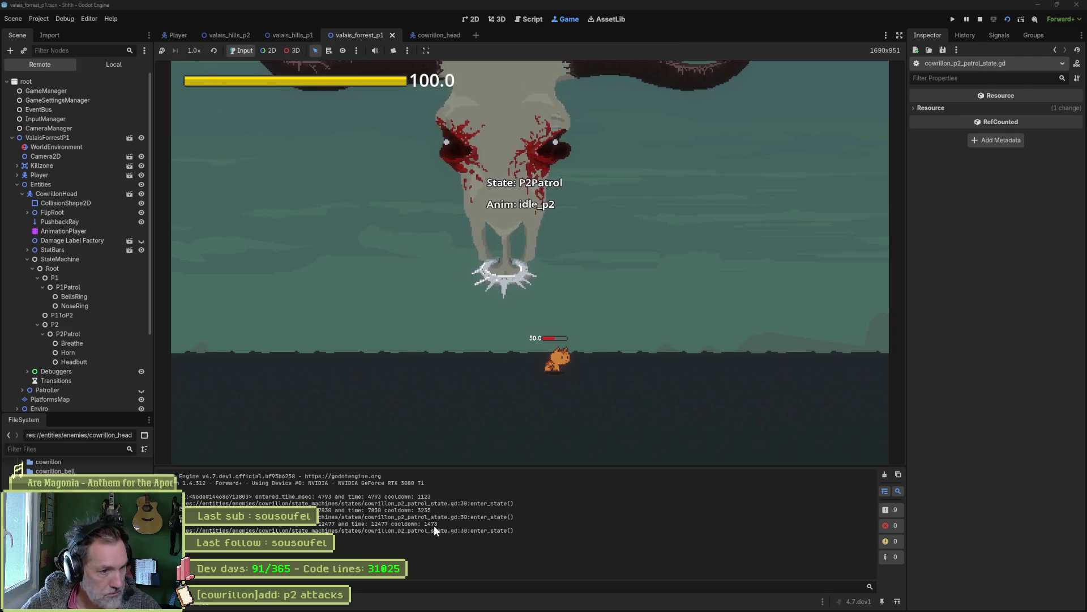
Stop the cooldown-logging test run and return to cowrillon_p2_patrol_state.gd.
{"action": "left_click", "coordinate": [980, 19]}
{"action": "mouse_move", "coordinate": [614, 444]}
{"action": "left_mouse_down"}
{"action": "mouse_move", "coordinate": [526, 446]}
{"action": "mouse_move", "coordinate": [538, 413]}
{"action": "mouse_move", "coordinate": [340, 415]}
{"action": "left_mouse_up"}
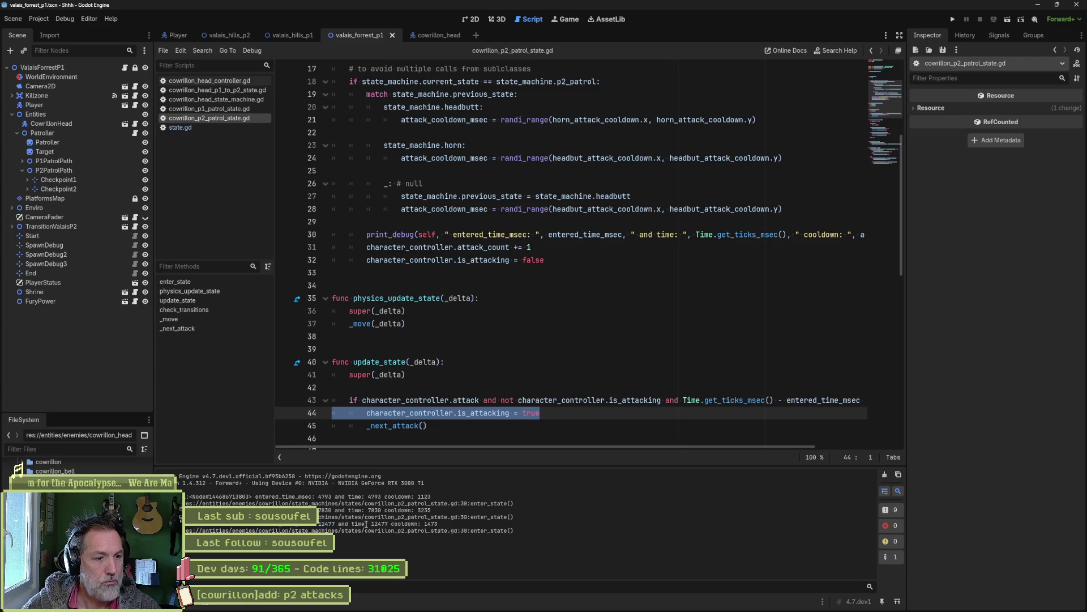
Add print_debug(self, " cooldown ", attack_cooldown_msec) in update_state's attack branch and relaunch the game.
{"action": "left_click_drag", "start_coordinate": [439, 522], "coordinate": [425, 524]}
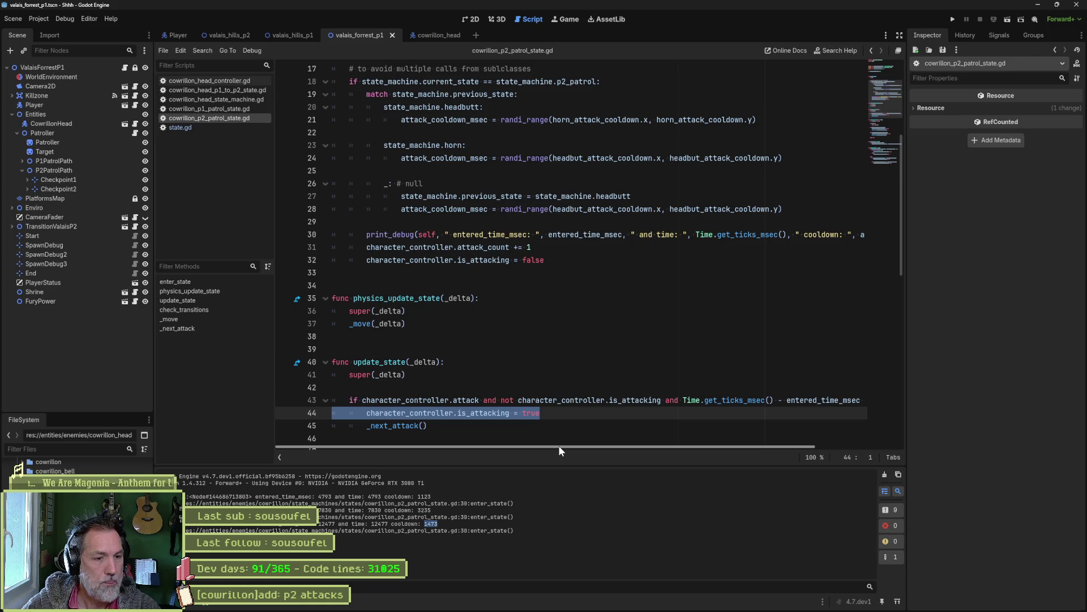
{"action": "left_click_drag", "start_coordinate": [558, 445], "coordinate": [696, 445]}
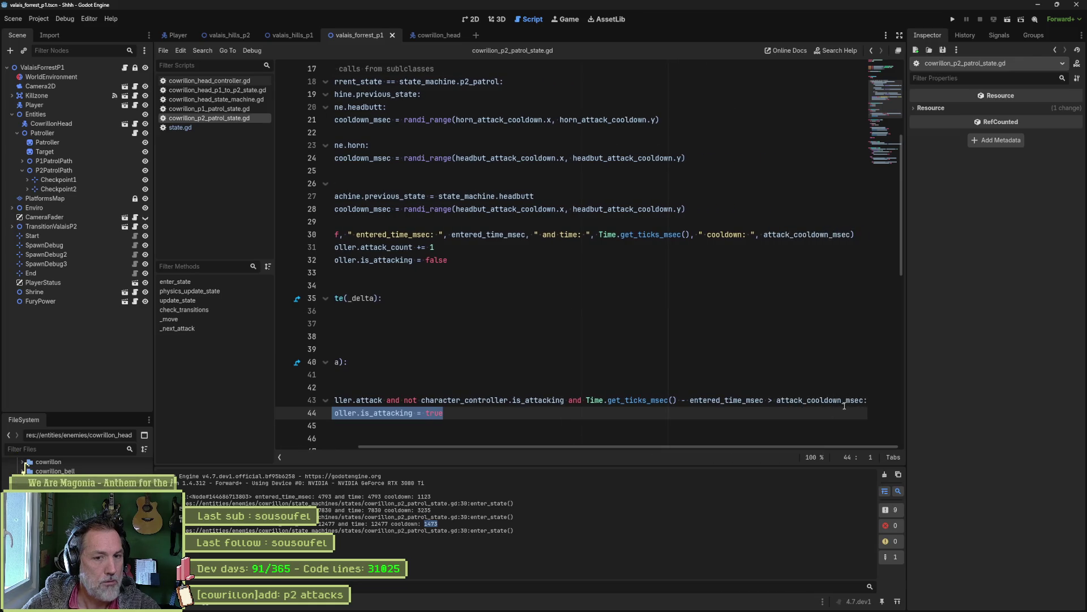
{"action": "left_click", "coordinate": [867, 400]}
{"action": "key", "text": "Return"}
{"action": "type", "text": "print_De"}
{"action": "key", "text": "Return"}
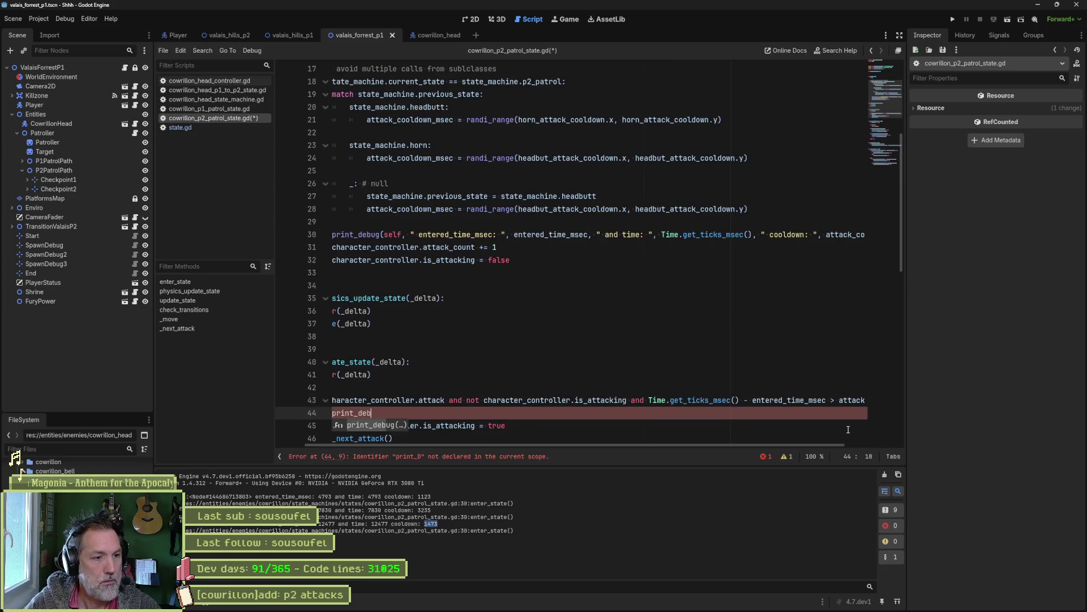
{"action": "type", "text": "ug(se"}
{"action": "type", "text": "self,"}
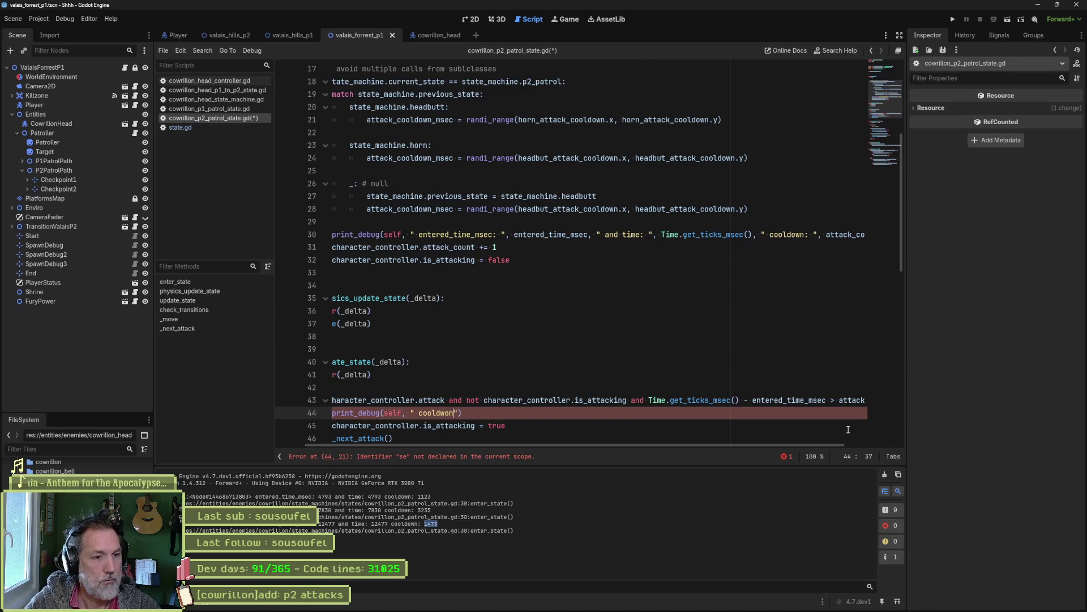
{"action": "key", "text": "BackSpace"}
{"action": "key", "text": "BackSpace"}
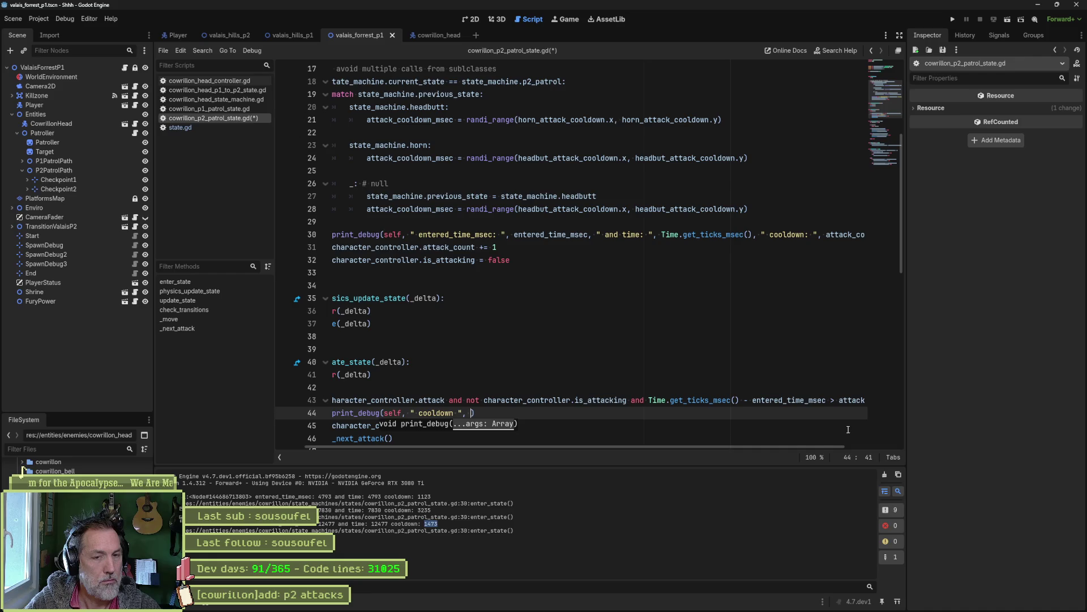
{"action": "type", "text": "attack_co"}
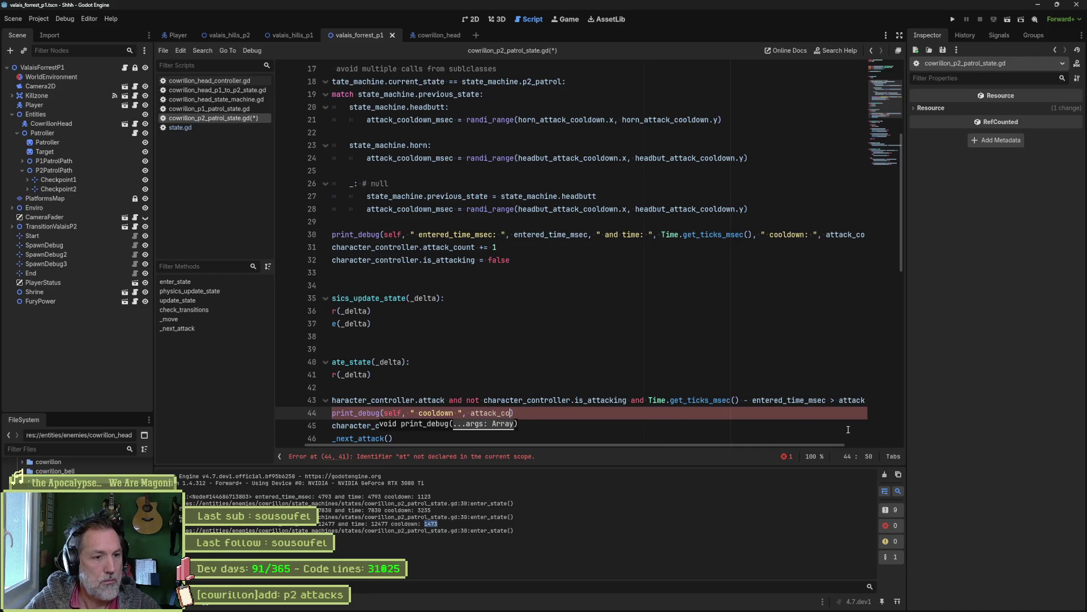
{"action": "key", "text": "Return"}
{"action": "type", "text": ", \" finished"}
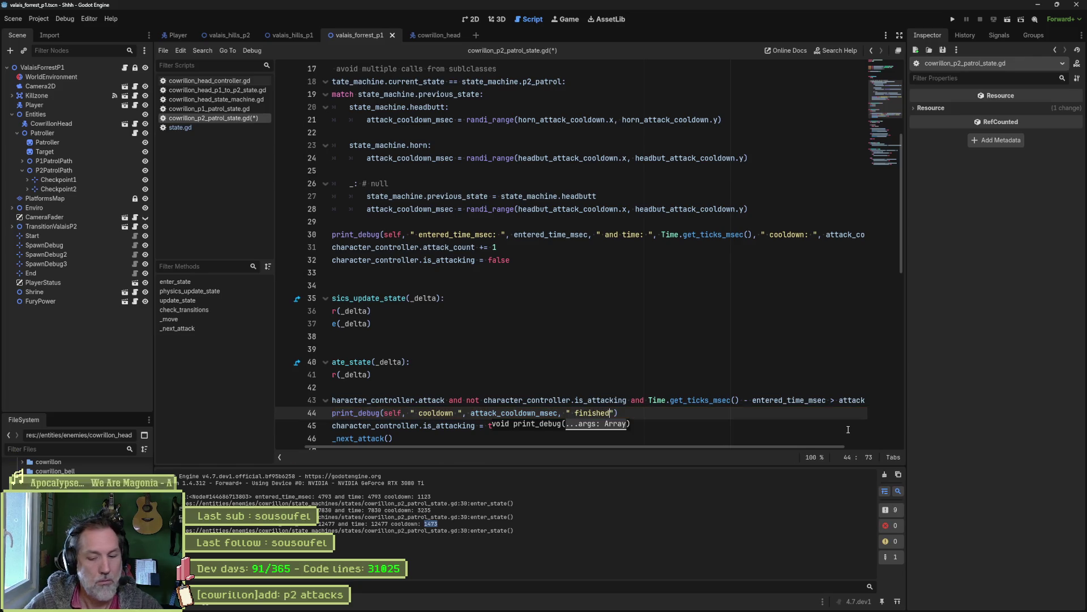
{"action": "key", "text": "F6"}
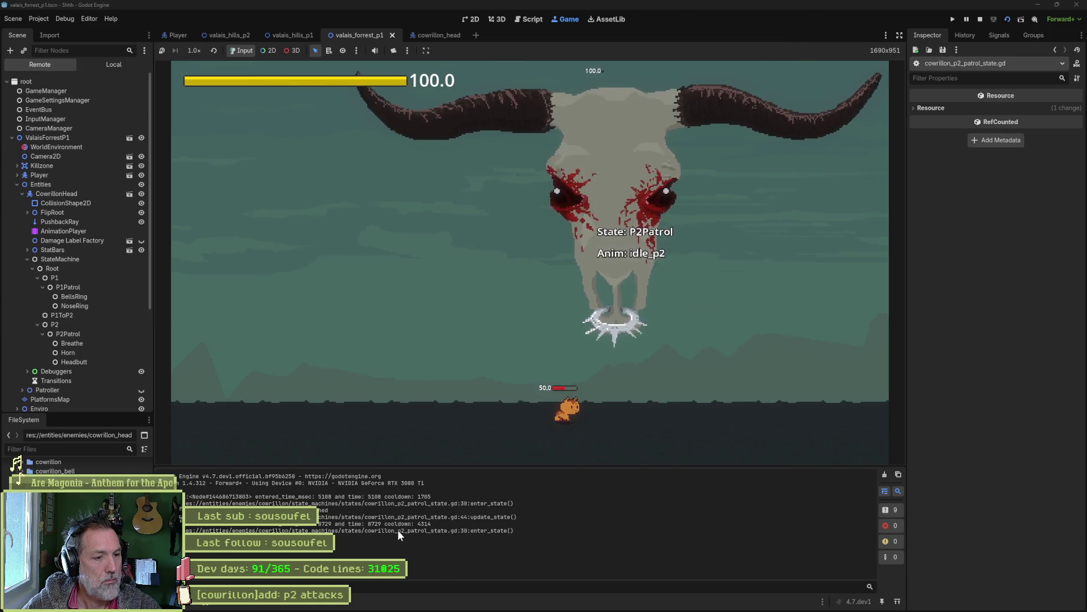
Clear the output log repeatedly while watching the cooldown entries, then stop the game.
{"action": "left_click", "coordinate": [885, 474]}
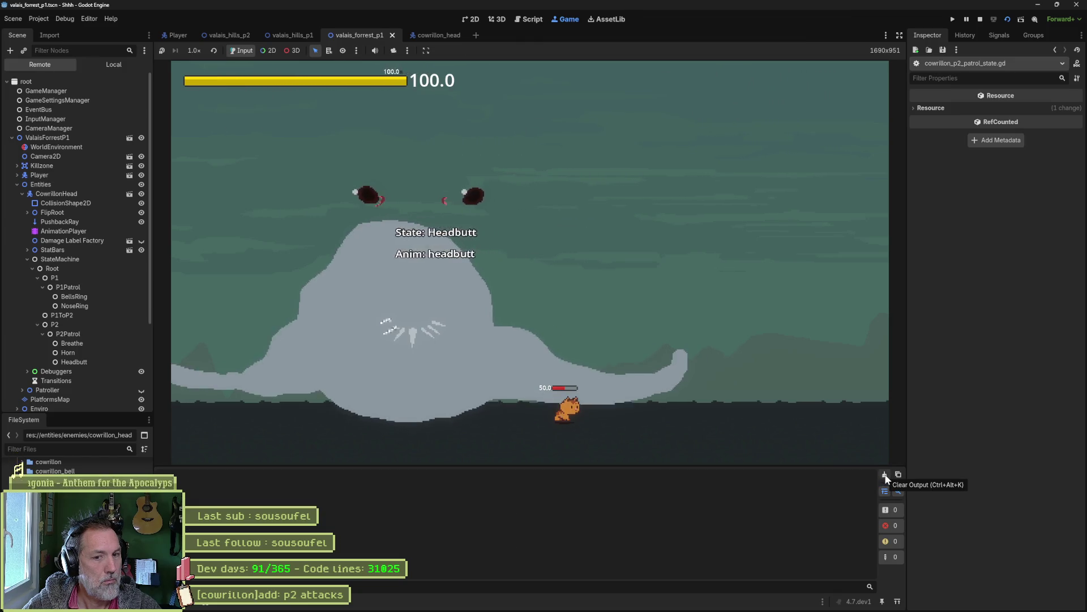
{"action": "left_click", "coordinate": [885, 476]}
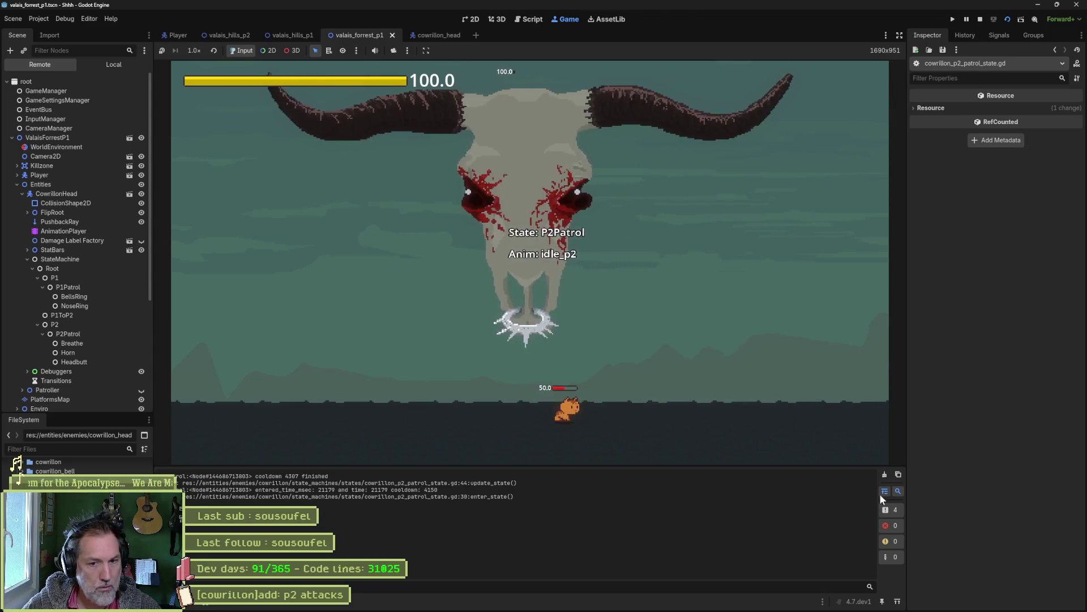
{"action": "left_click", "coordinate": [886, 476]}
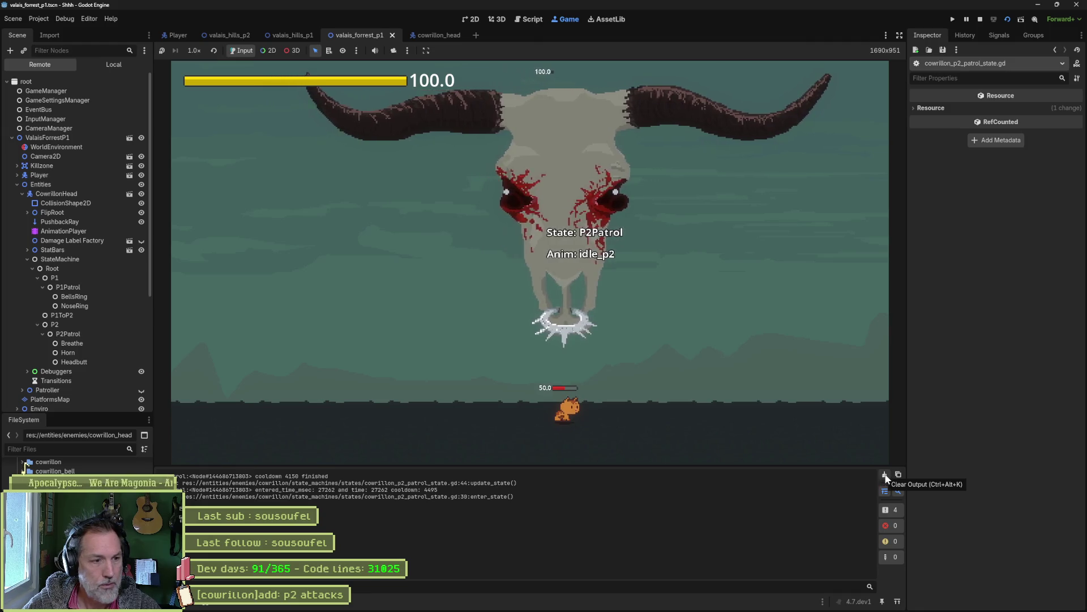
{"action": "left_click", "coordinate": [885, 478]}
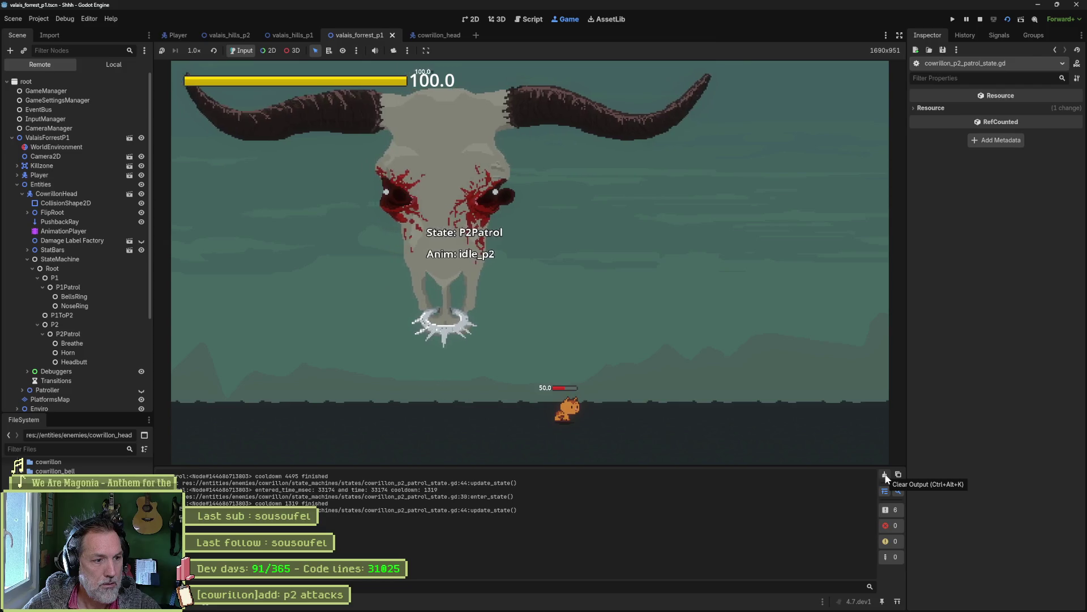
{"action": "left_click", "coordinate": [982, 19]}
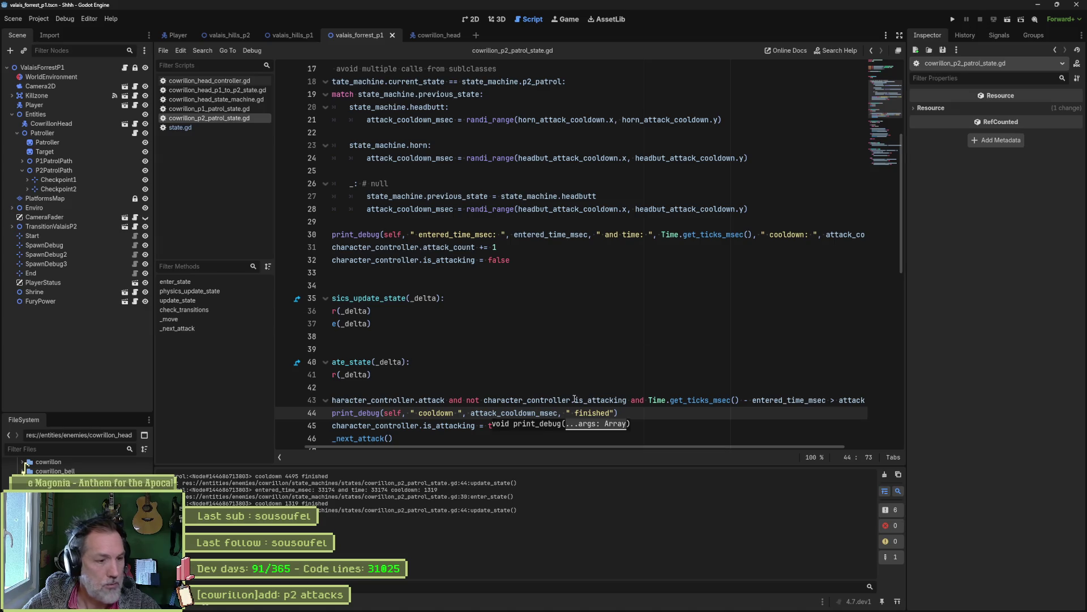
In _next_attack, change the line 82 elif condition from 'breathe' to 'horn'.
{"action": "left_click", "coordinate": [459, 426]}
{"action": "scroll", "coordinate": [401, 419], "scroll_direction": "down", "scroll_amount": 1}
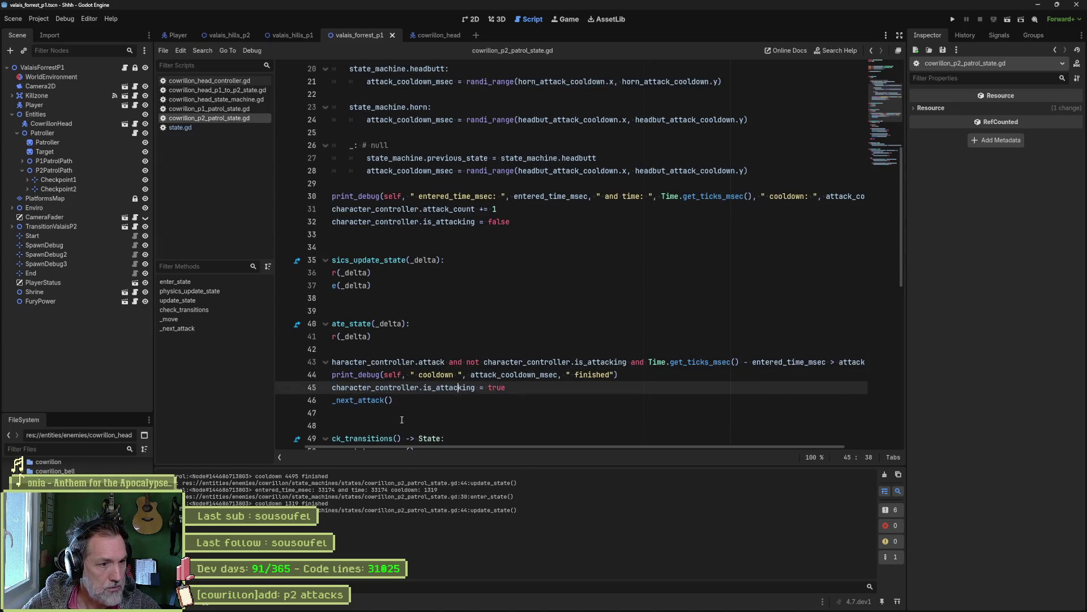
{"action": "left_click", "coordinate": [368, 400], "text": "ctrl"}
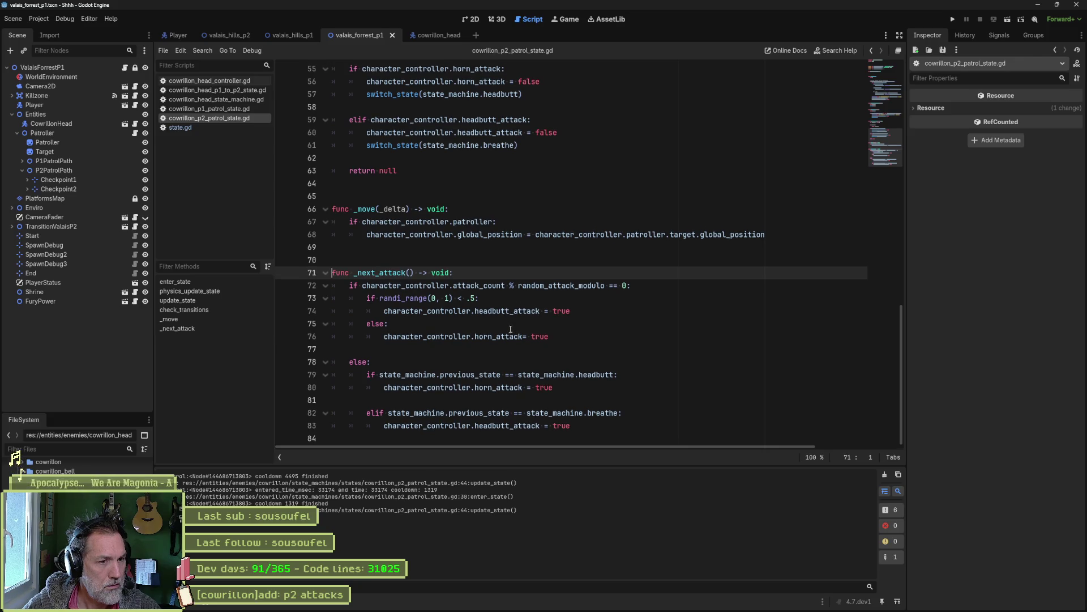
{"action": "double_click", "coordinate": [600, 374]}
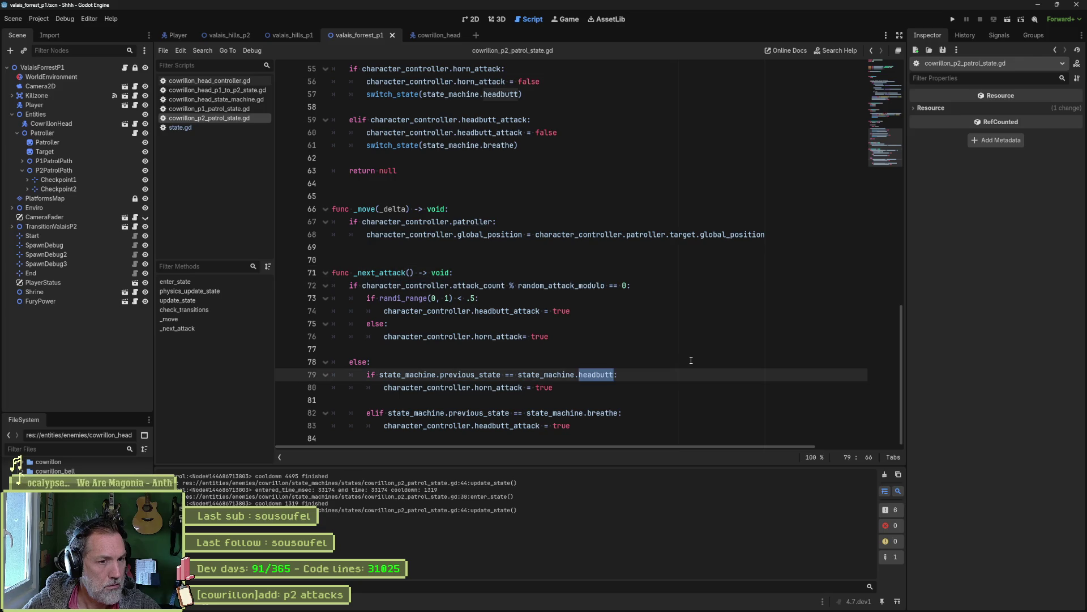
{"action": "double_click", "coordinate": [616, 413]}
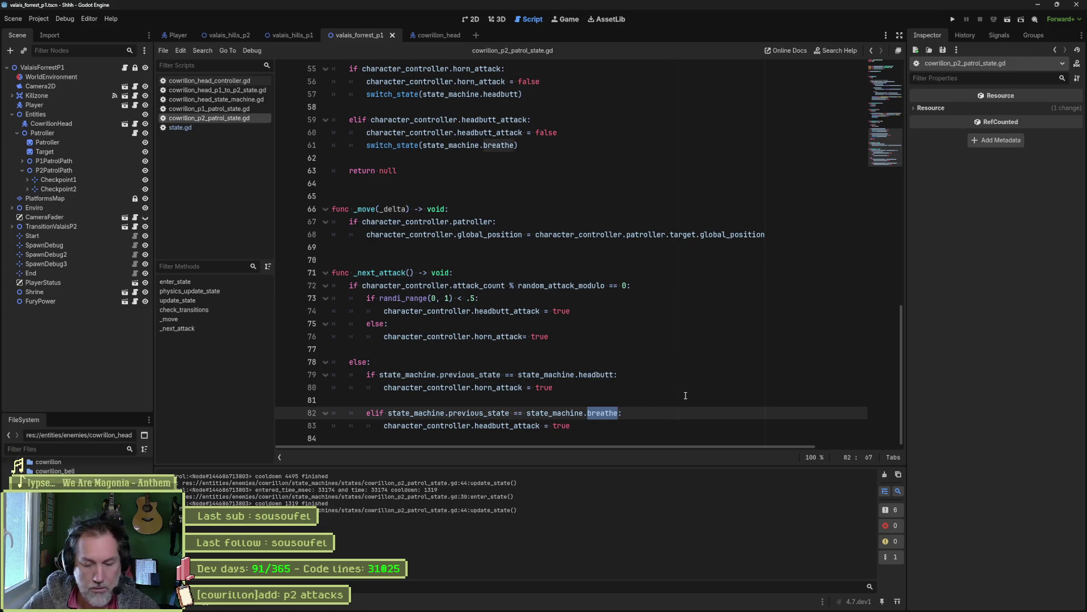
{"action": "type", "text": "horn"}
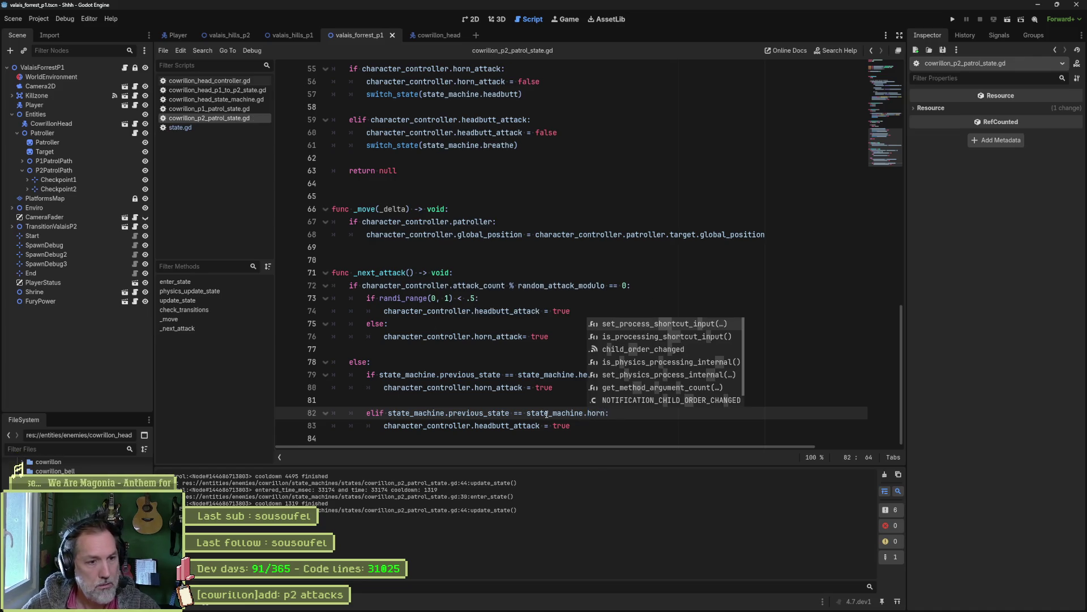
{"action": "left_click", "coordinate": [547, 414]}
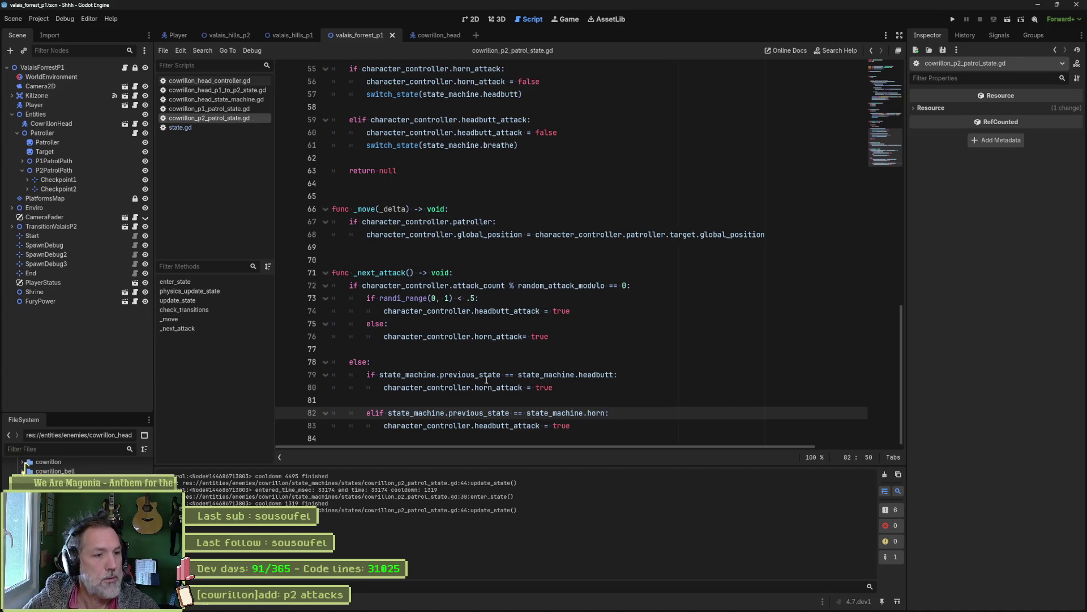
Remove the cooldown print_debug line from update_state and relaunch the game.
{"action": "key", "text": "ctrl+z"}
{"action": "key", "text": "ctrl+z"}
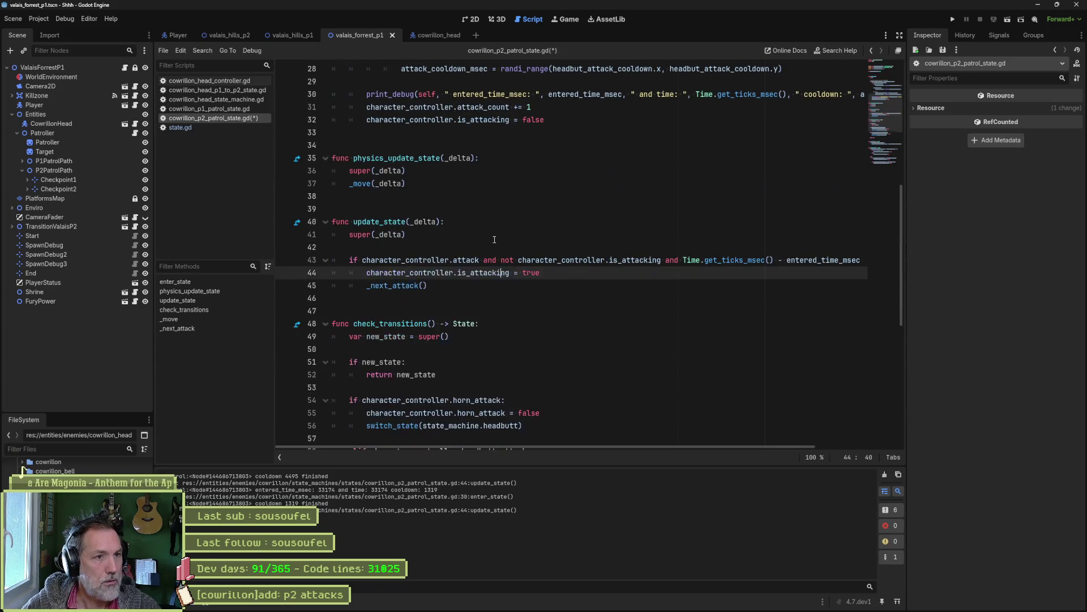
{"action": "key", "text": "ctrl+z"}
{"action": "key", "text": "ctrl+z"}
{"action": "key", "text": "ctrl+z"}
{"action": "key", "text": "F6"}
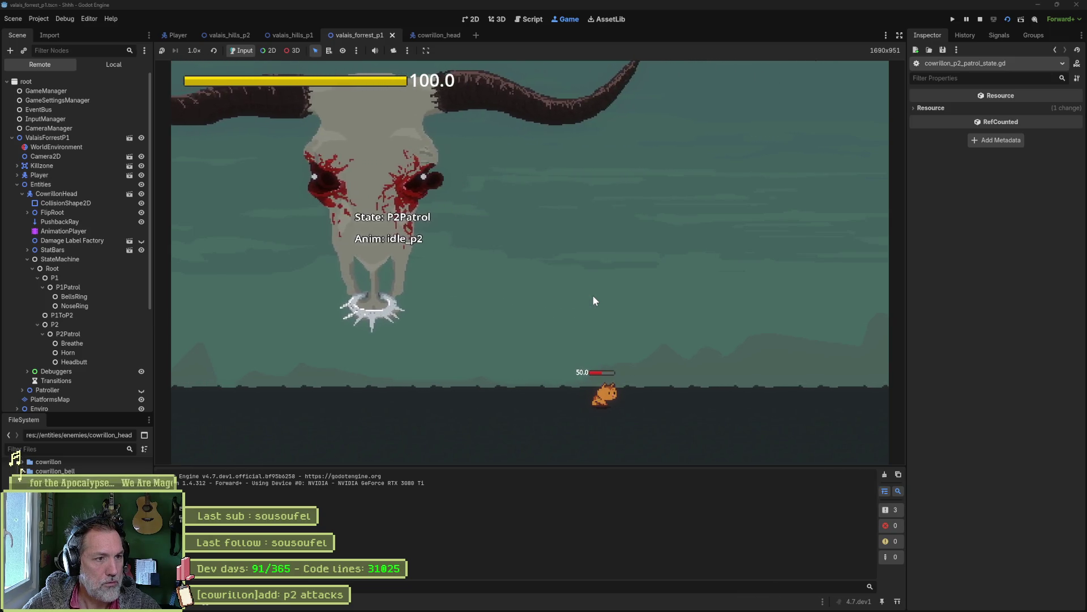
Walk the cat left and right as the boss cycles Breathe, Headbutt and P2Patrol, then stop.
{"action": "key", "text": "Left"}
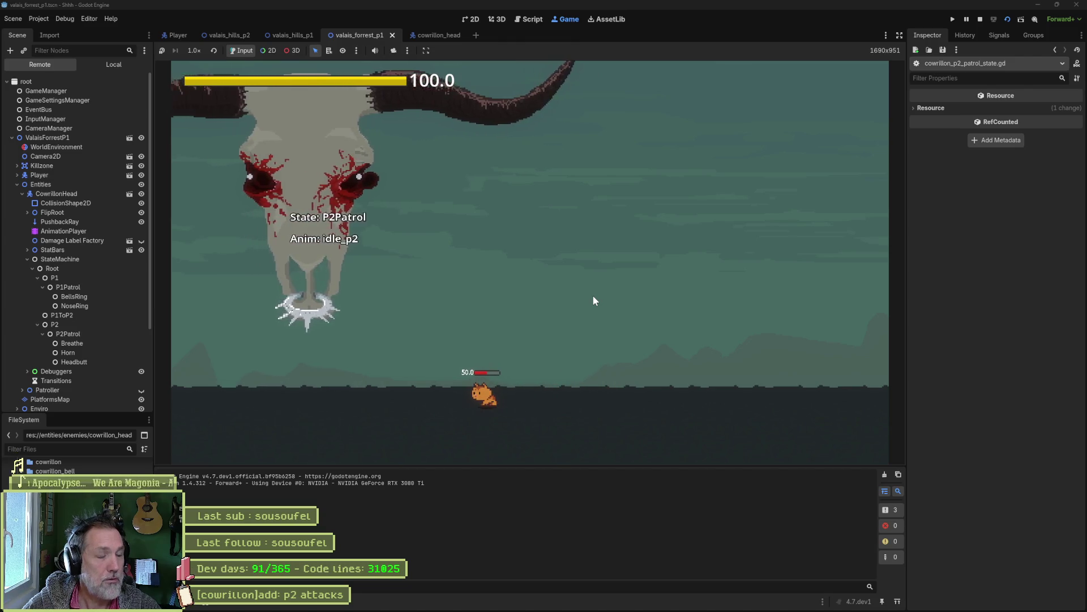
{"action": "key", "text": "Right"}
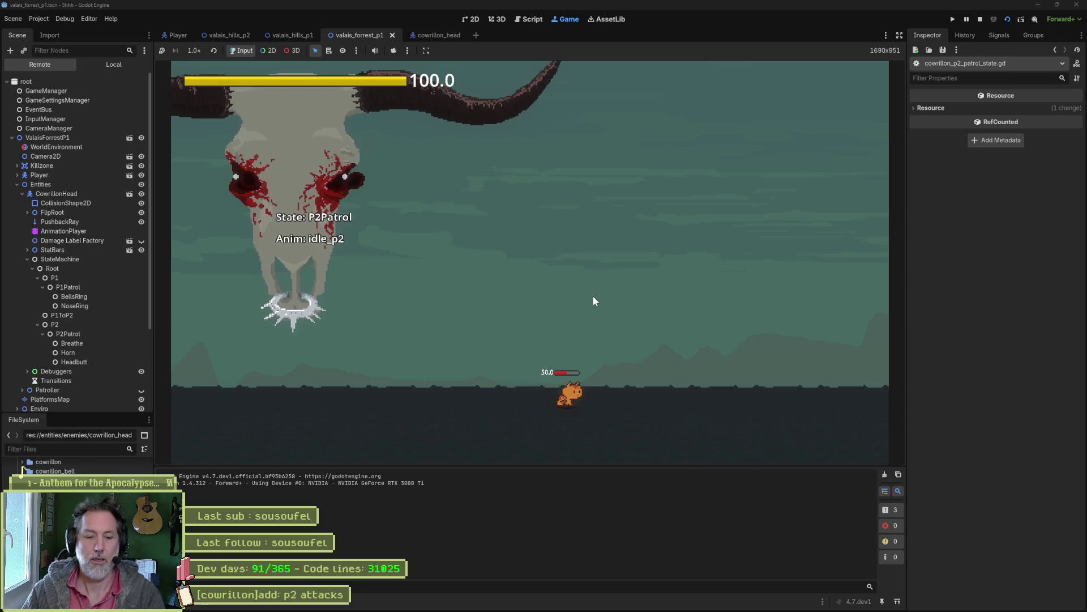
{"action": "left_click", "coordinate": [980, 18]}
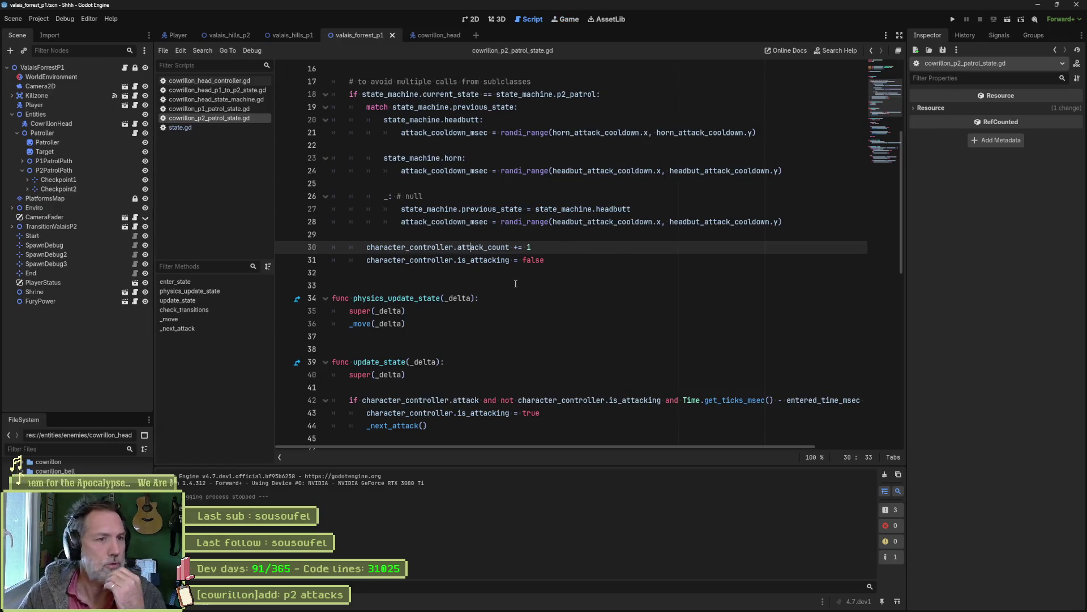
Inspect the character_controller.attack_count condition in _next_attack, then open cowrillon_p1_patrol_state.gd.
{"action": "scroll", "coordinate": [515, 282], "scroll_direction": "up", "scroll_amount": 5}
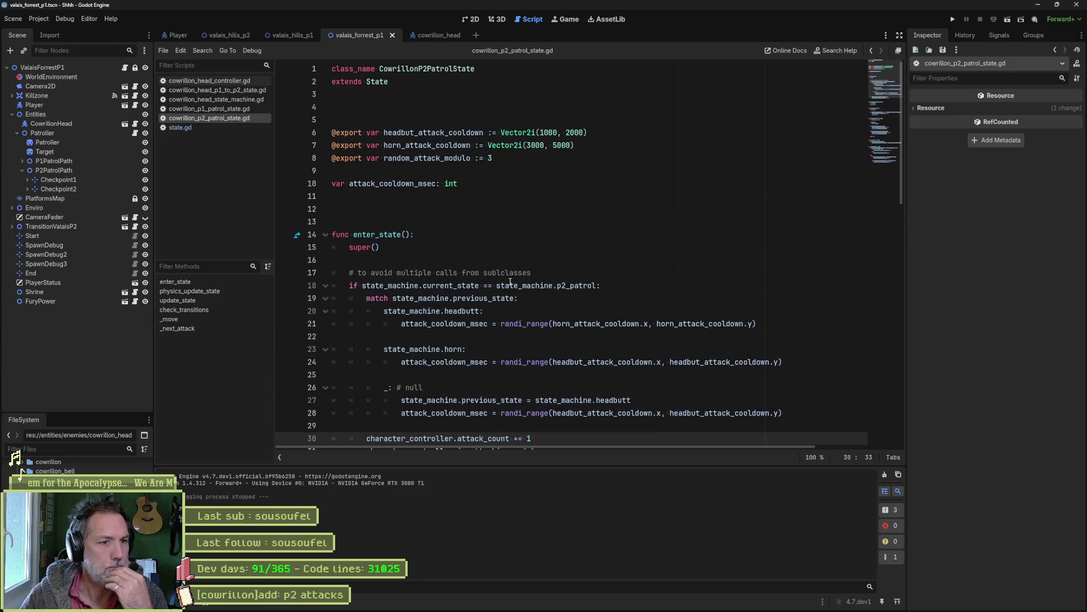
{"action": "left_click", "coordinate": [186, 329]}
{"action": "left_click_drag", "start_coordinate": [627, 282], "coordinate": [339, 282]}
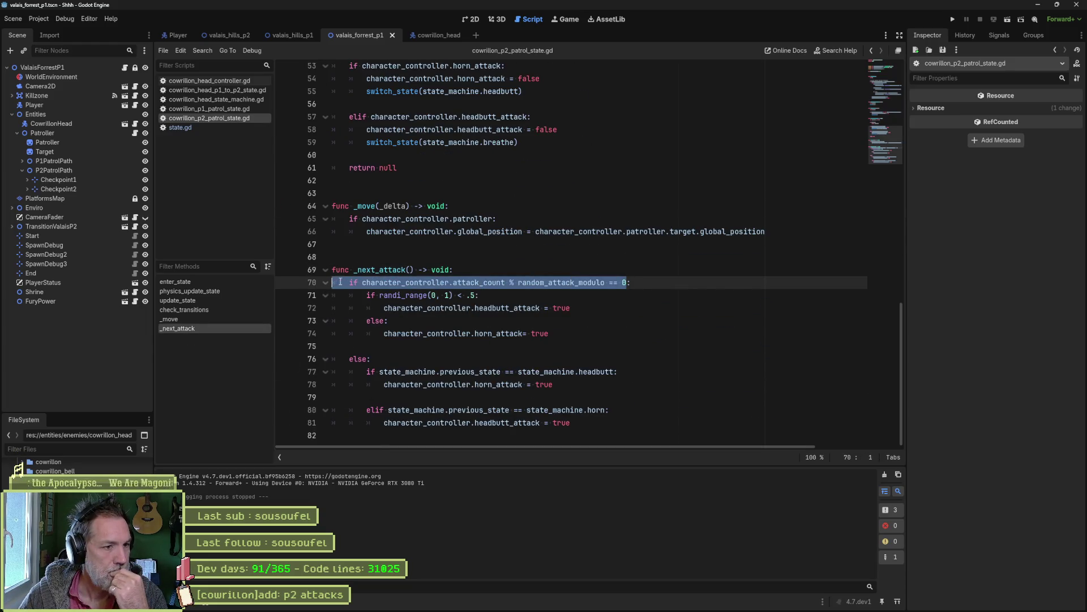
{"action": "double_click", "coordinate": [491, 281]}
{"action": "scroll", "coordinate": [510, 288], "scroll_direction": "up", "scroll_amount": 7}
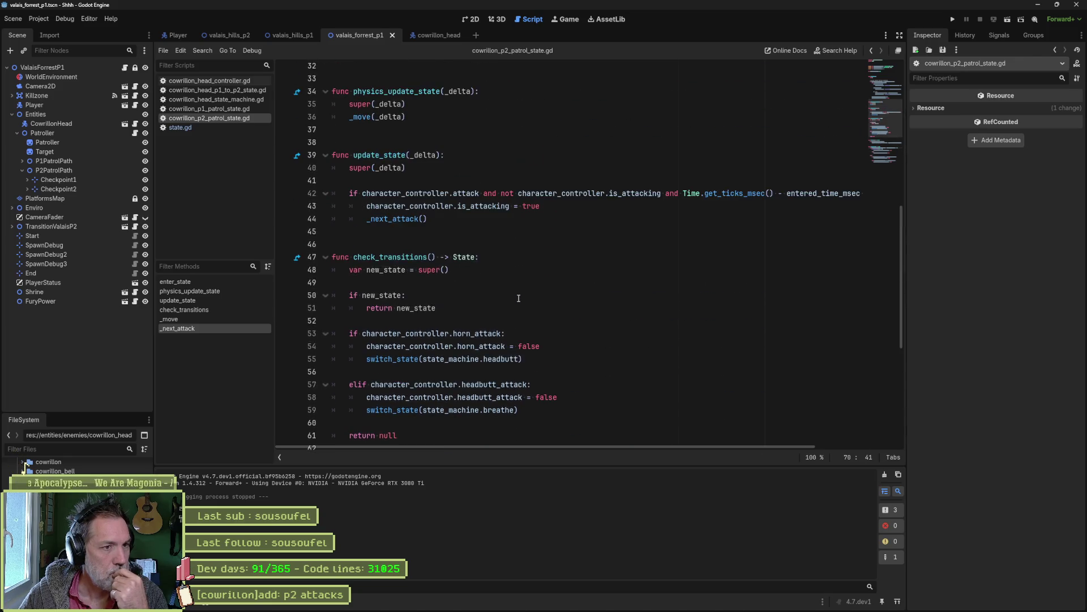
{"action": "scroll", "coordinate": [518, 298], "scroll_direction": "down", "scroll_amount": 6}
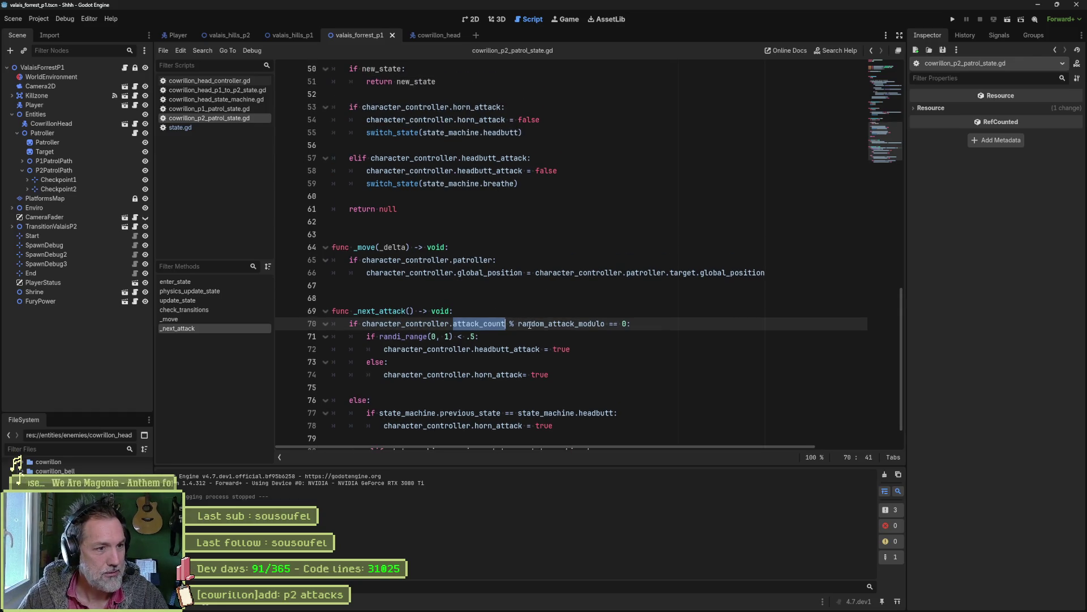
{"action": "left_click_drag", "start_coordinate": [363, 324], "coordinate": [506, 327]}
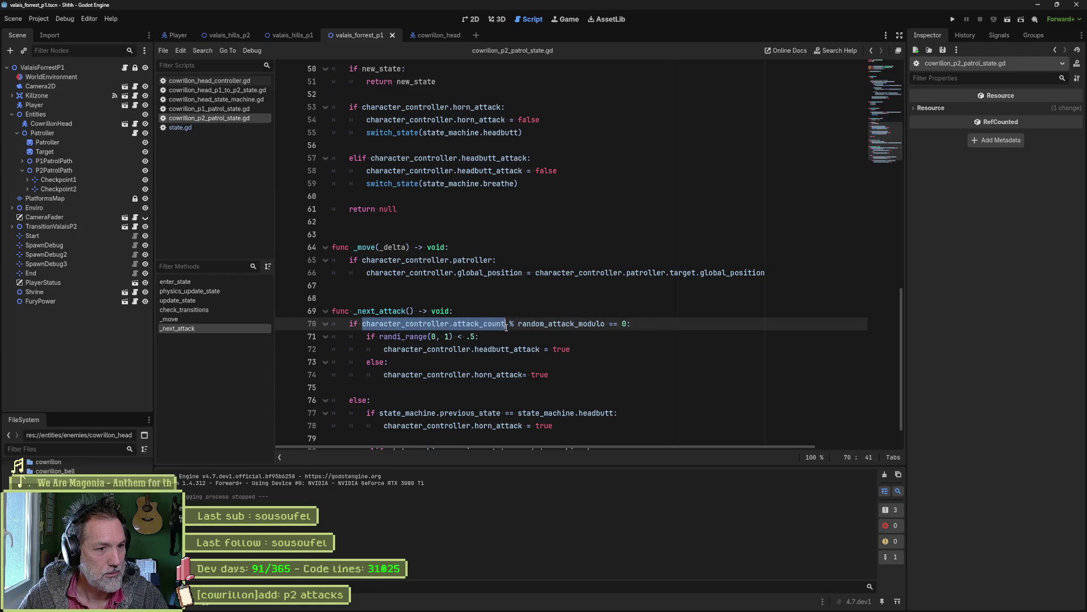
{"action": "scroll", "coordinate": [487, 372], "scroll_direction": "down", "scroll_amount": 1}
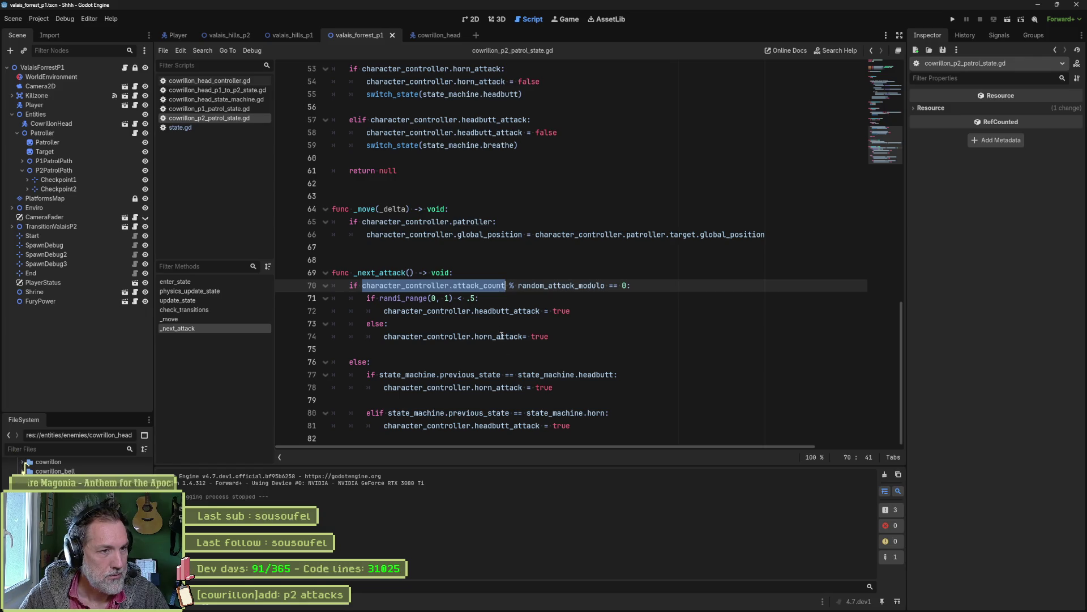
{"action": "scroll", "coordinate": [504, 339], "scroll_direction": "up", "scroll_amount": 5}
{"action": "left_click", "coordinate": [209, 109]}
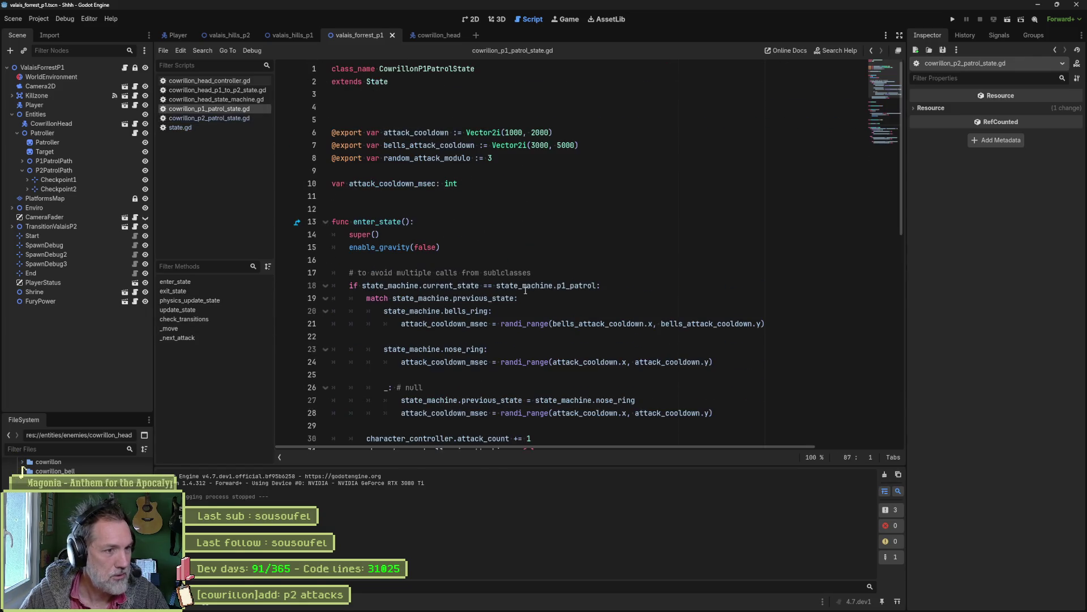
Check attack_cooldown_msec in the P1 script, then return to cowrillon_p2_patrol_state.gd.
{"action": "double_click", "coordinate": [422, 183]}
{"action": "scroll", "coordinate": [510, 277], "scroll_direction": "down", "scroll_amount": 1}
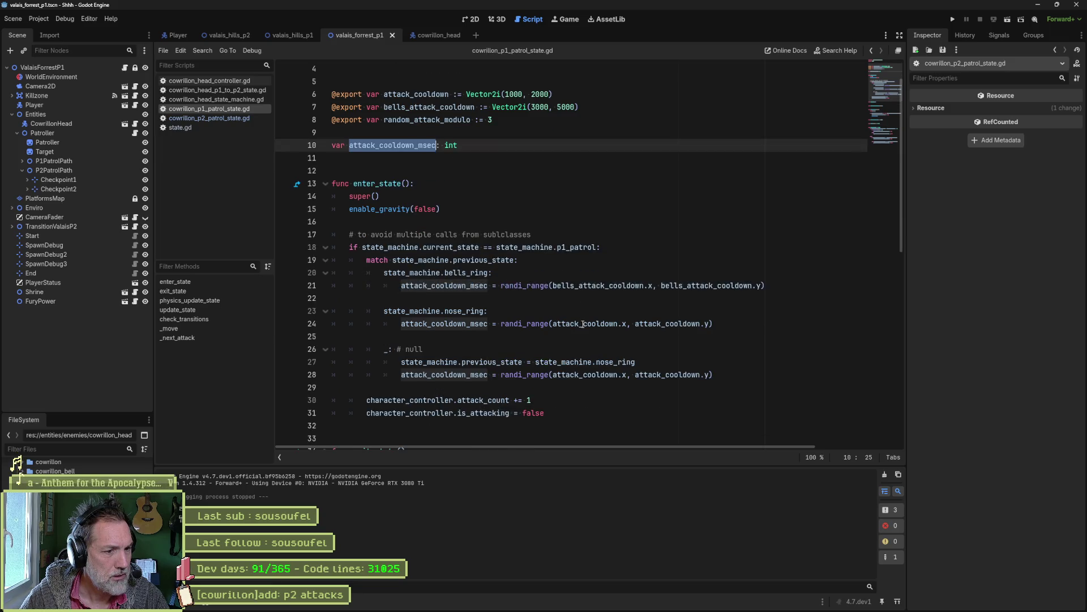
{"action": "scroll", "coordinate": [583, 323], "scroll_direction": "down", "scroll_amount": 2}
{"action": "left_click_drag", "start_coordinate": [558, 324], "coordinate": [556, 312]}
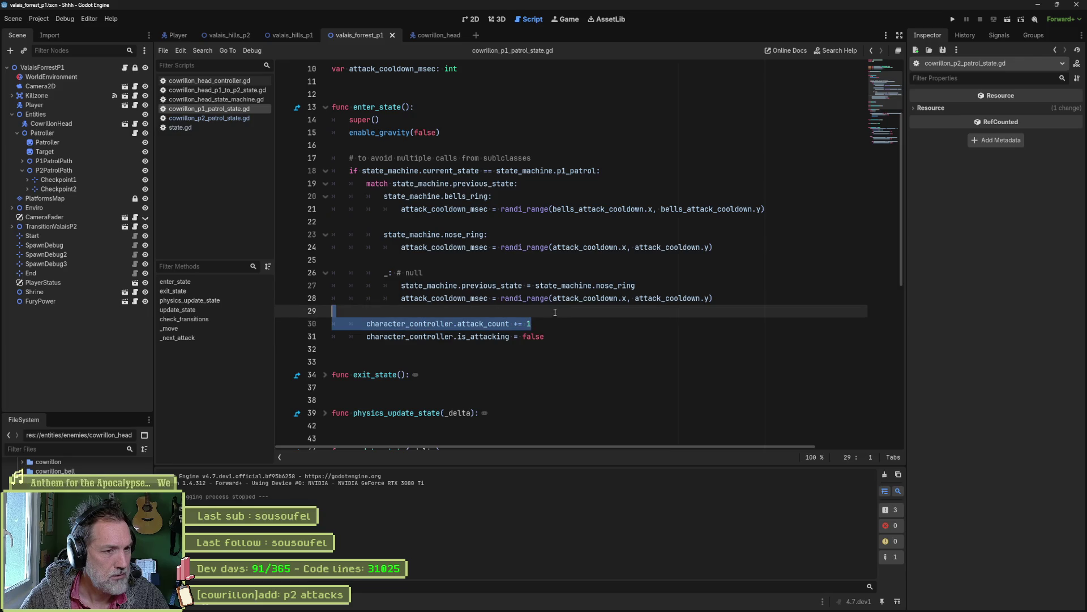
{"action": "left_click", "coordinate": [249, 118]}
Collapse all functions in the P2 patrol script and expand enter_state.
{"action": "scroll", "coordinate": [548, 253], "scroll_direction": "up", "scroll_amount": 8}
{"action": "left_click_drag", "start_coordinate": [558, 273], "coordinate": [556, 263]}
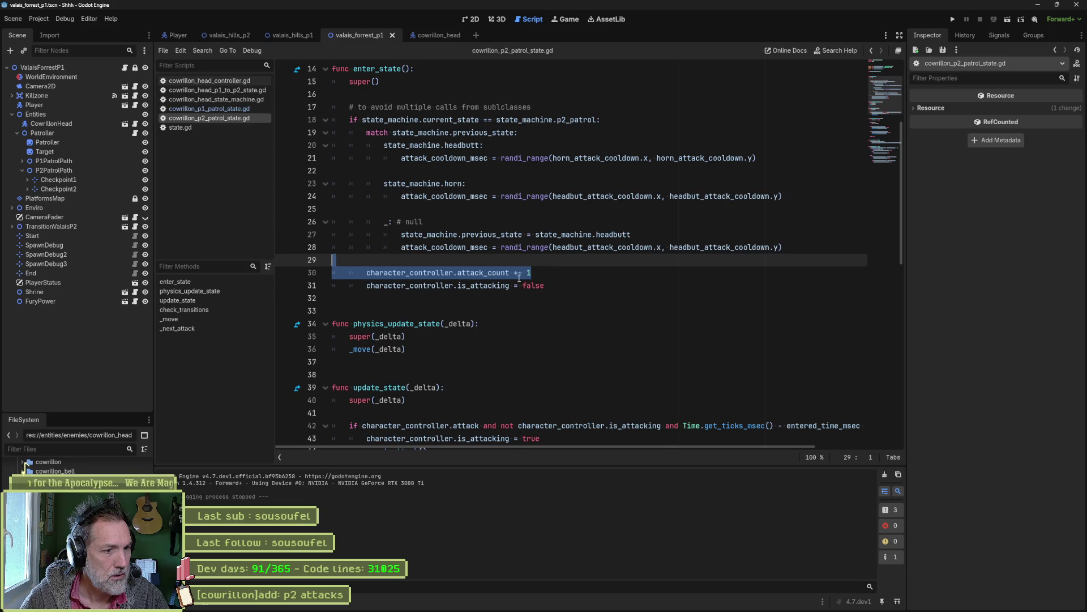
{"action": "scroll", "coordinate": [524, 295], "scroll_direction": "down", "scroll_amount": 5}
{"action": "scroll", "coordinate": [524, 296], "scroll_direction": "down", "scroll_amount": 5}
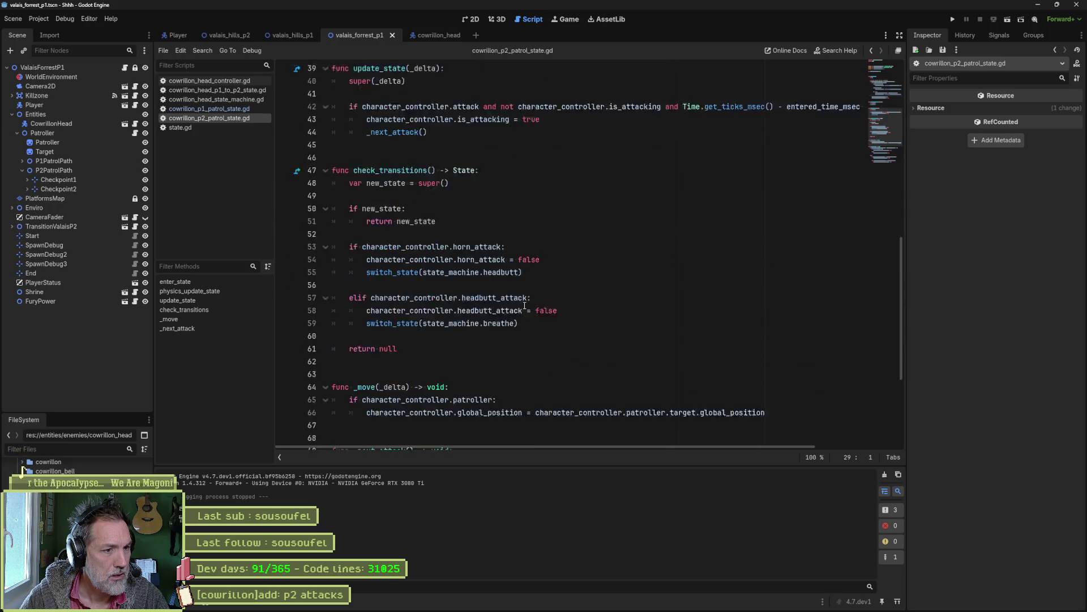
{"action": "left_click", "coordinate": [540, 271]}
{"action": "key", "text": "alt+0"}
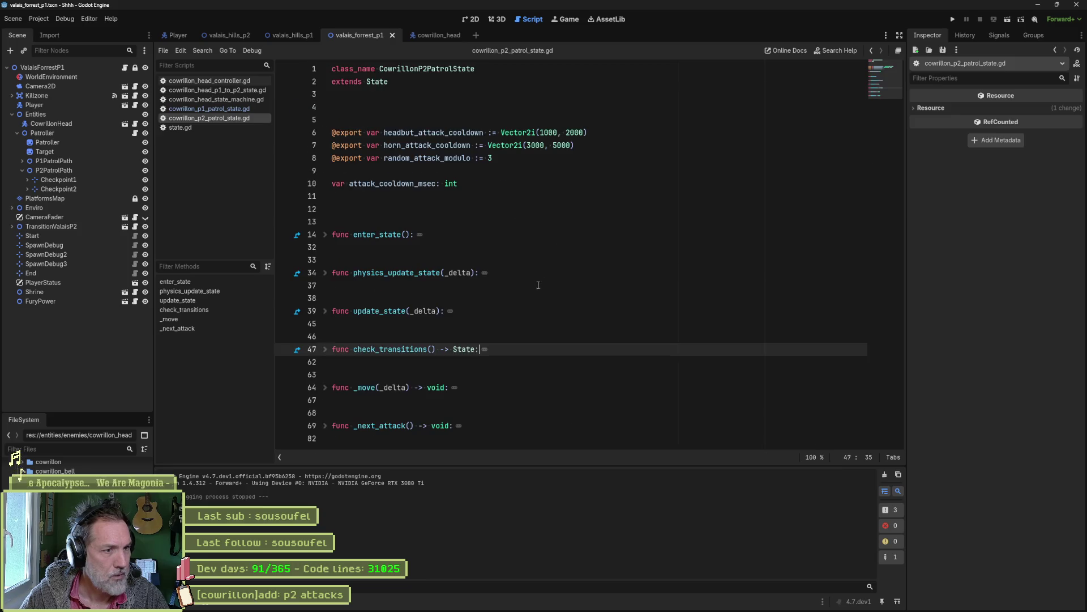
{"action": "left_click", "coordinate": [325, 234]}
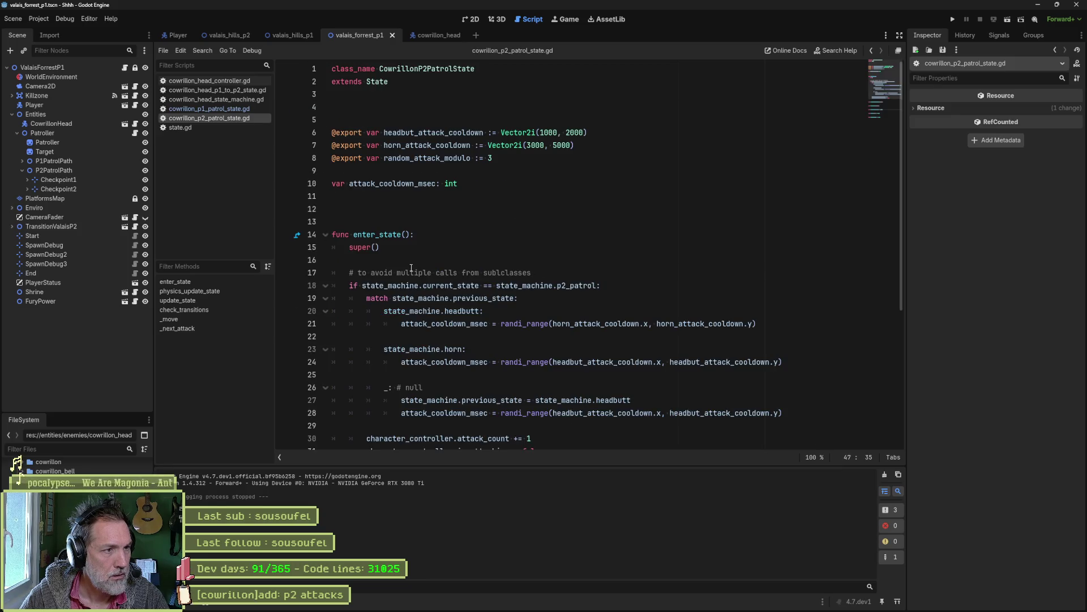
Review enter_state's headbutt and attack-count lines, then expand _next_attack.
{"action": "left_click", "coordinate": [566, 309]}
{"action": "scroll", "coordinate": [596, 406], "scroll_direction": "down", "scroll_amount": 3}
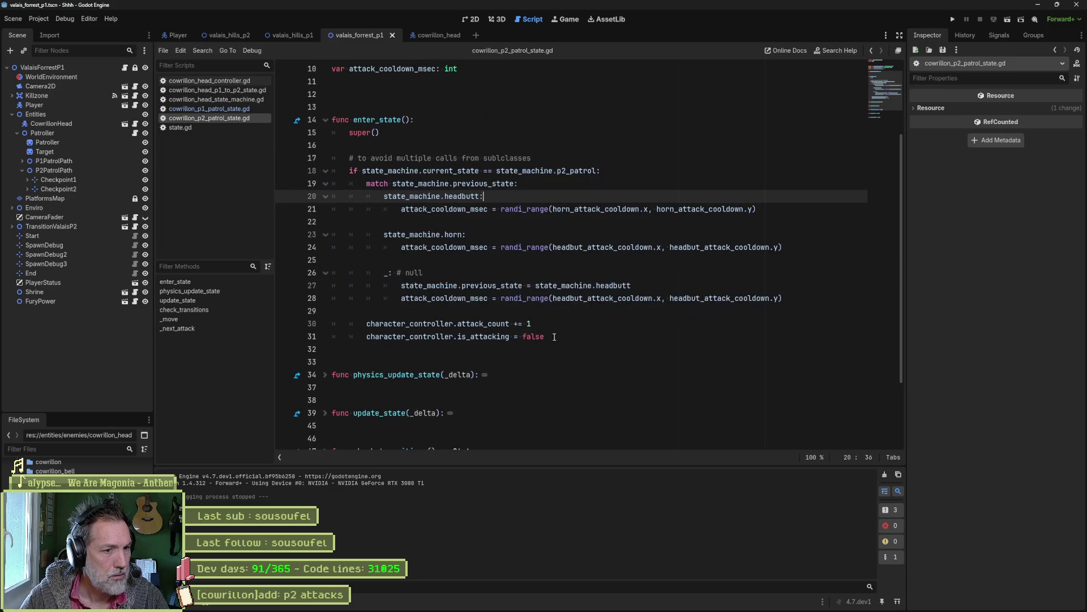
{"action": "left_click", "coordinate": [564, 322]}
{"action": "left_click_drag", "start_coordinate": [511, 323], "coordinate": [367, 324]}
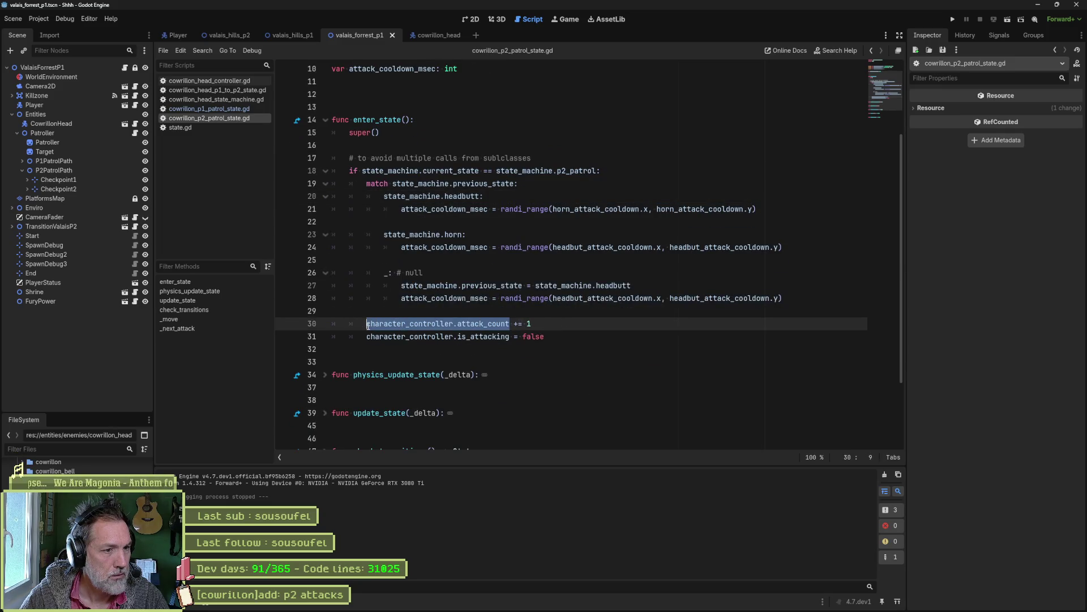
{"action": "scroll", "coordinate": [422, 341], "scroll_direction": "down", "scroll_amount": 3}
{"action": "left_click", "coordinate": [325, 428]}
{"action": "scroll", "coordinate": [430, 339], "scroll_direction": "down", "scroll_amount": 3}
{"action": "left_click", "coordinate": [476, 326]}
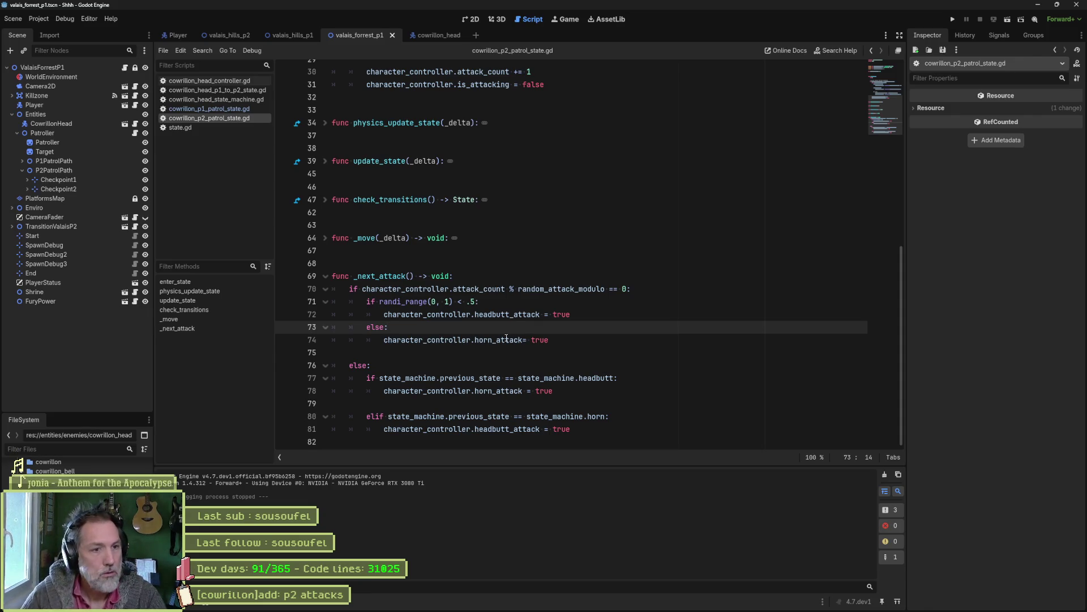
Check random_attack_modulo on line 70, then view P2Patrol's settings in the cowrillon_head scene.
{"action": "double_click", "coordinate": [554, 289]}
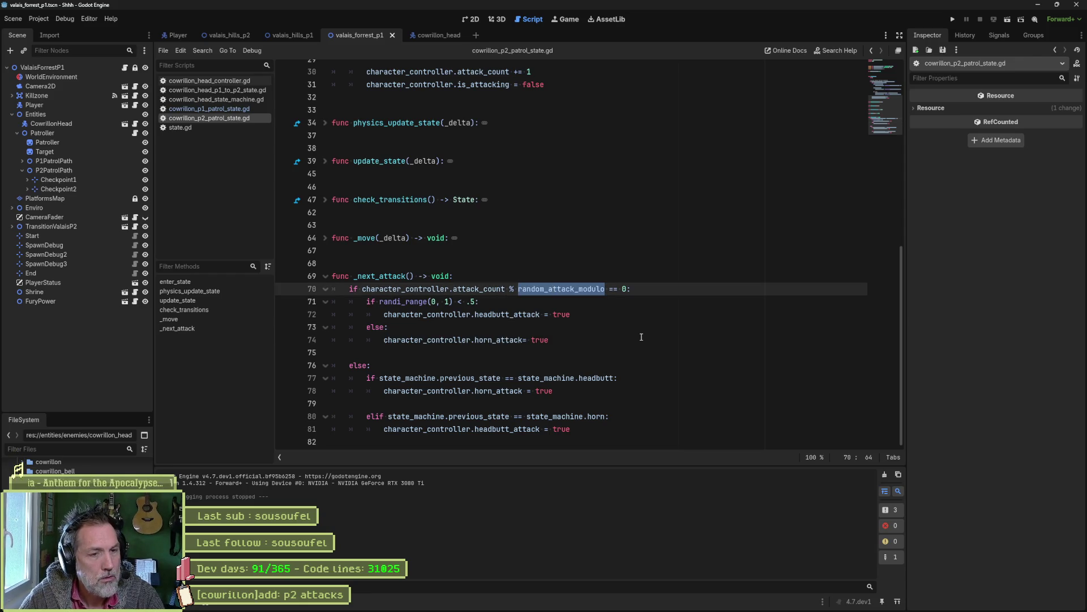
{"action": "scroll", "coordinate": [516, 324], "scroll_direction": "up", "scroll_amount": 10}
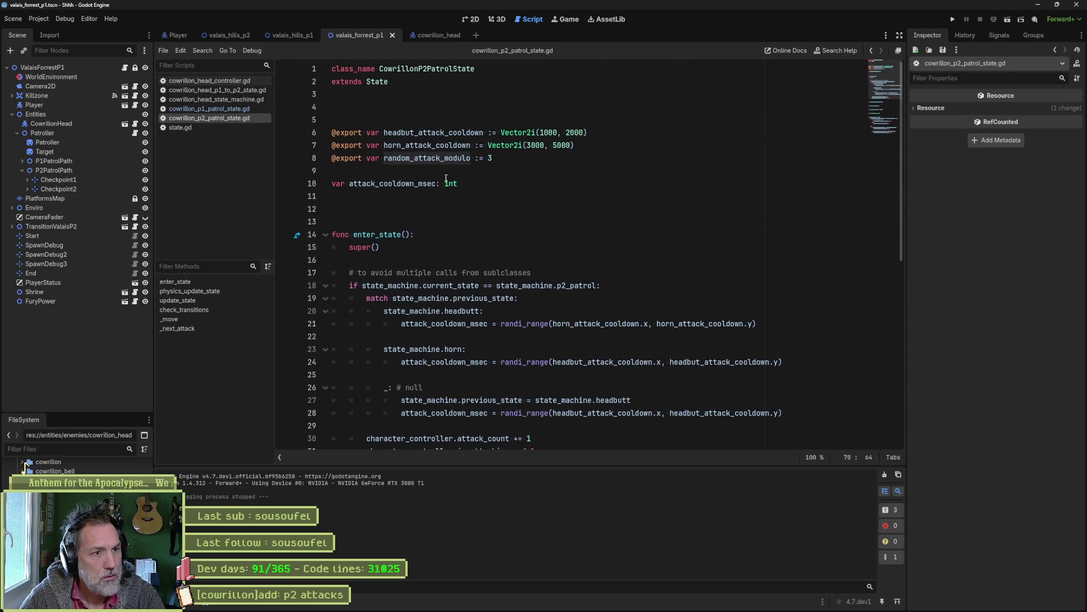
{"action": "left_click", "coordinate": [441, 36]}
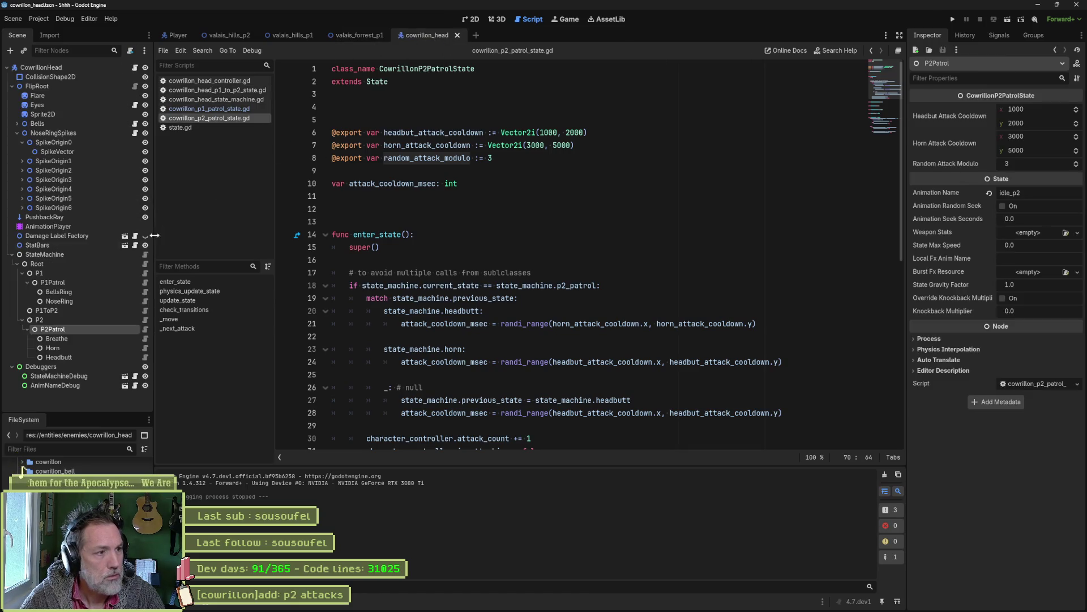
Inspect the P2 and P2Patrol state nodes, then open the P2Patrol script.
{"action": "left_click", "coordinate": [114, 319]}
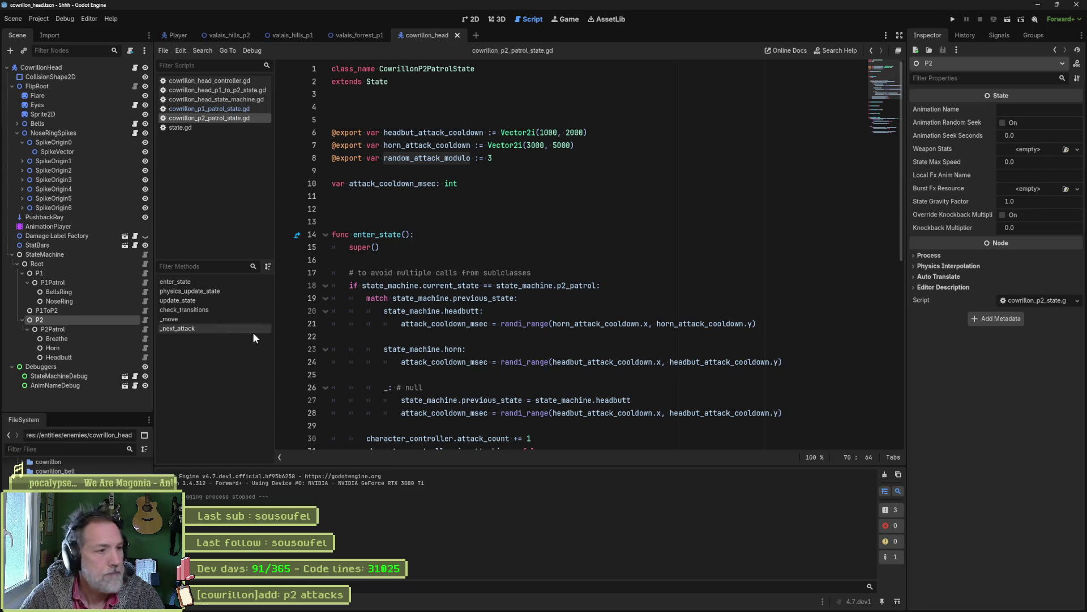
{"action": "left_click", "coordinate": [134, 329]}
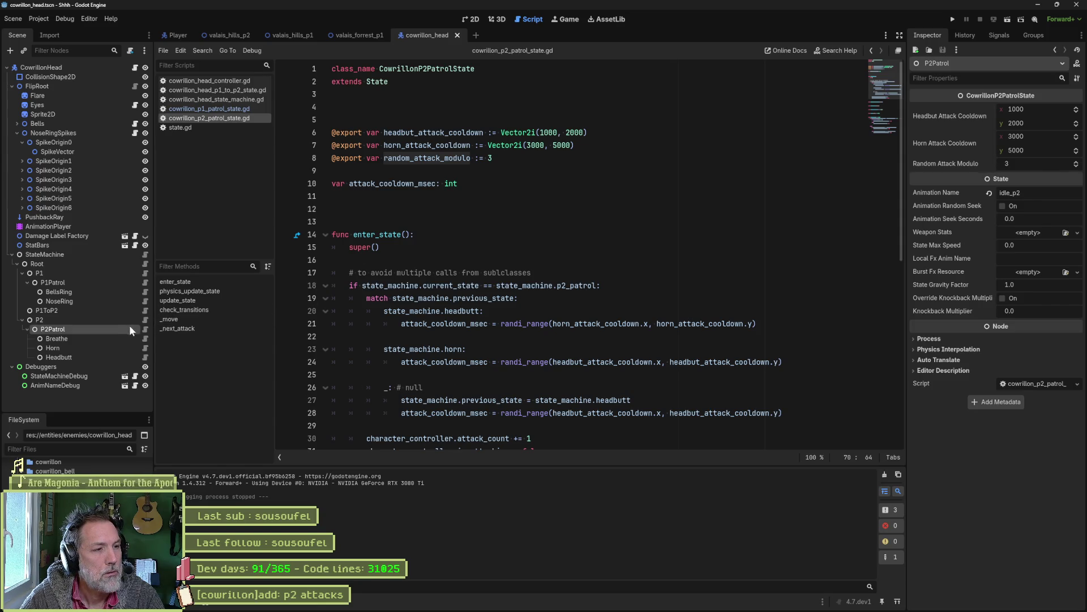
{"action": "left_click", "coordinate": [145, 330]}
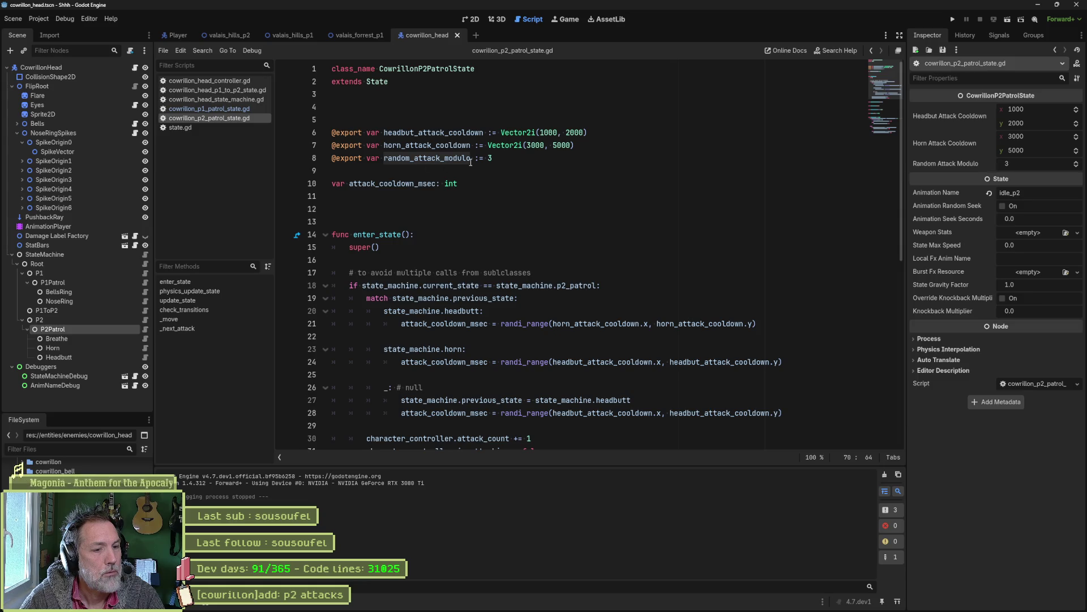
Review random_attack_modulo and _next_attack's headbutt-or-horn choice, then run the cowrillon_head scene.
{"action": "scroll", "coordinate": [546, 214], "scroll_direction": "down", "scroll_amount": 2}
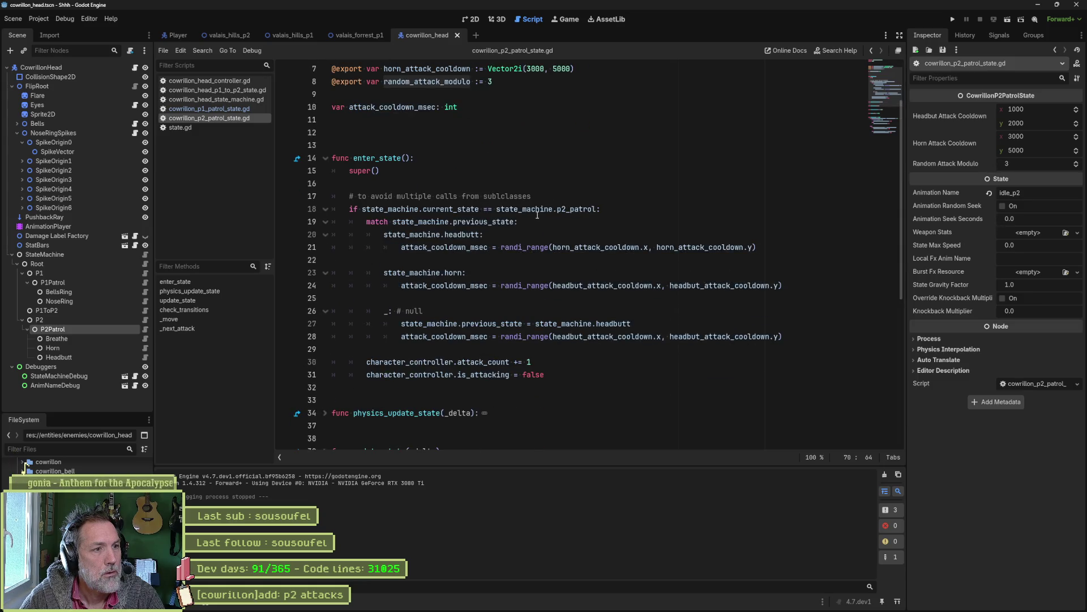
{"action": "key", "text": "ctrl+d"}
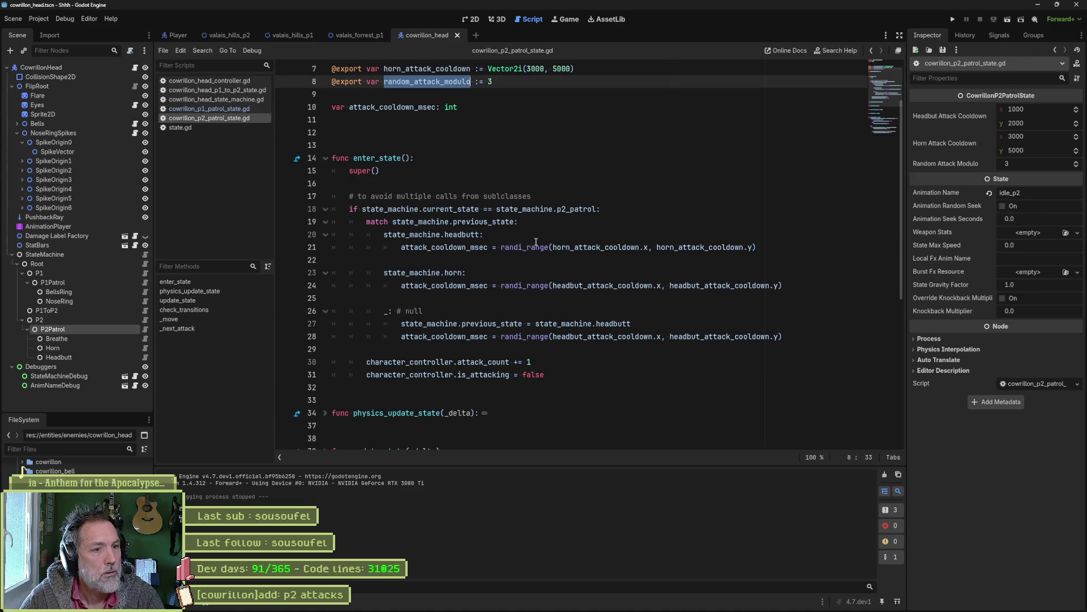
{"action": "scroll", "coordinate": [541, 271], "scroll_direction": "down", "scroll_amount": 6}
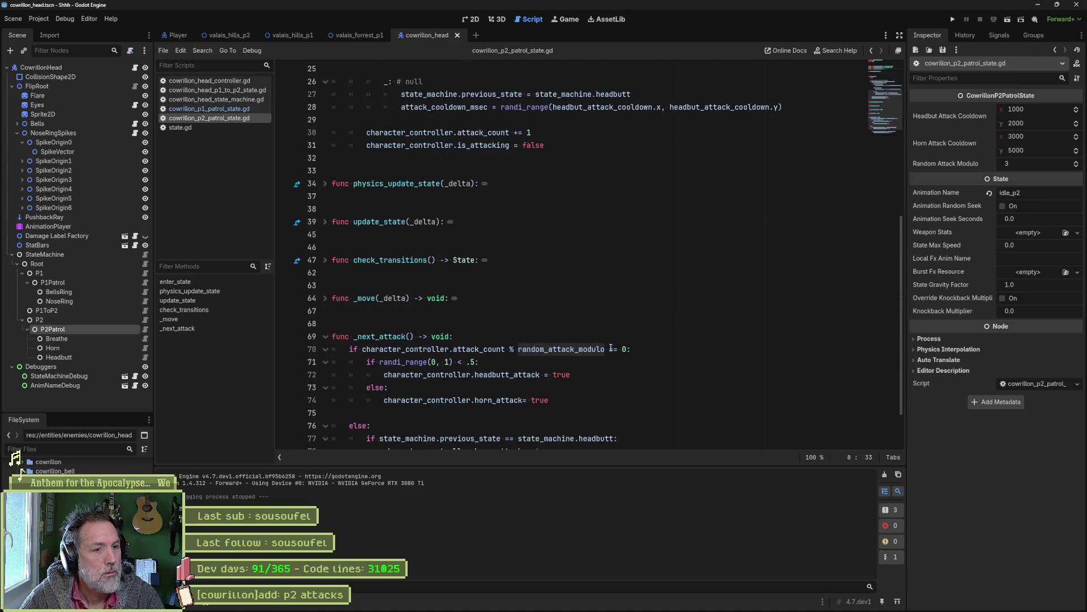
{"action": "left_click_drag", "start_coordinate": [609, 367], "coordinate": [588, 397]}
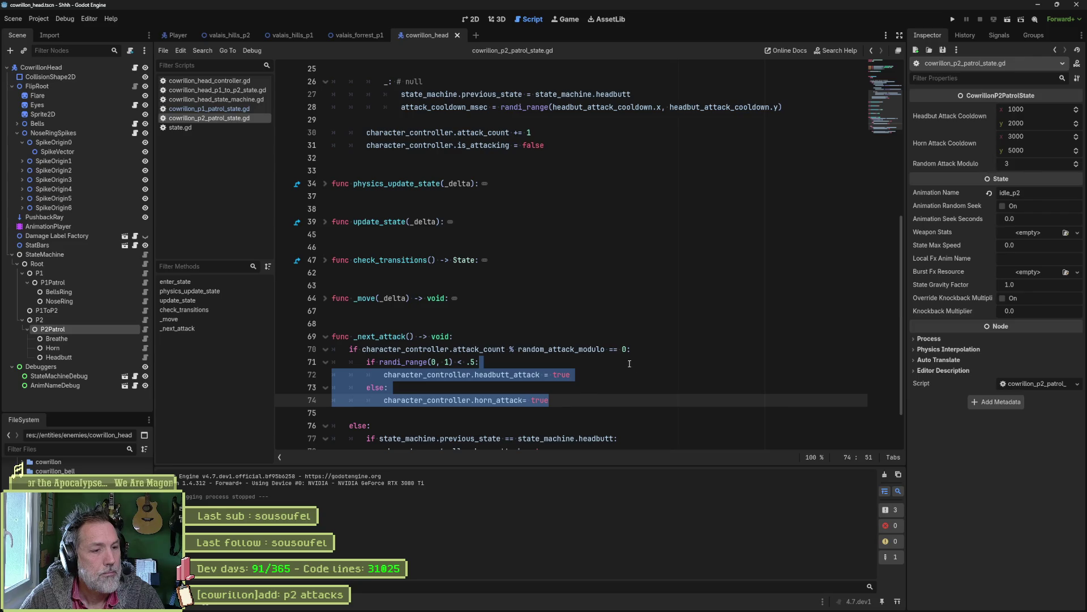
{"action": "scroll", "coordinate": [615, 368], "scroll_direction": "down", "scroll_amount": 2}
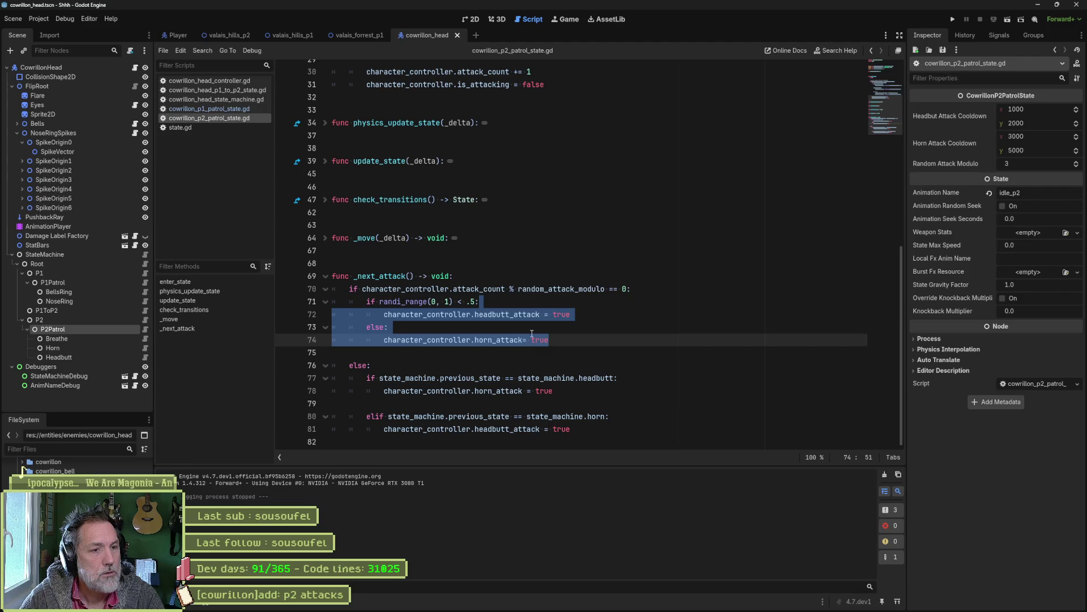
{"action": "key", "text": "F6"}
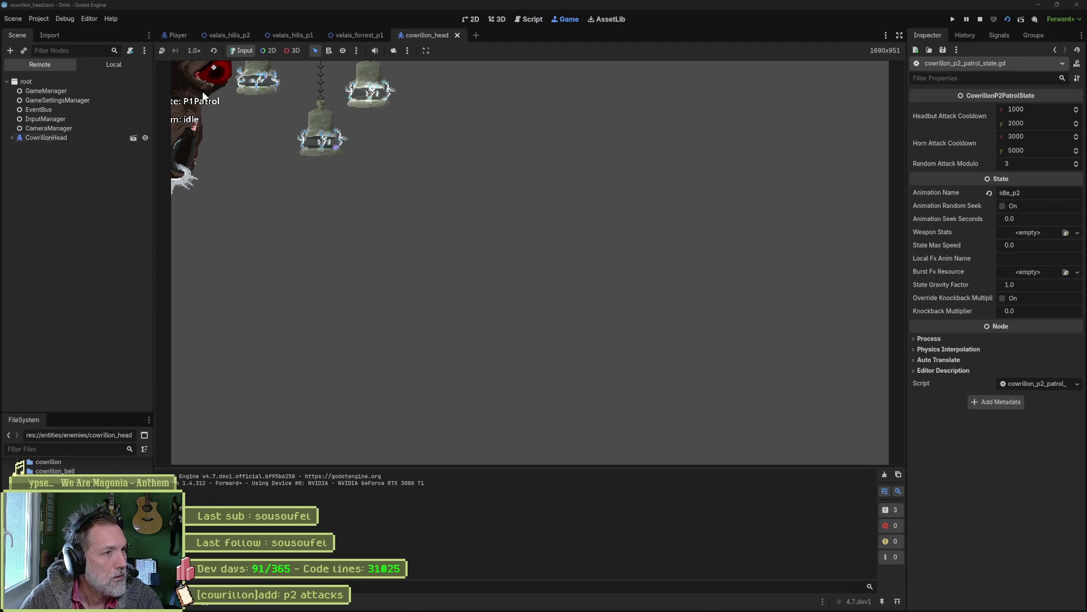
Run valais_forrest_p1 and watch the live CowrillonHead node, then stop and select line 70's modulo condition.
{"action": "key", "text": "F8"}
{"action": "left_click", "coordinate": [359, 35]}
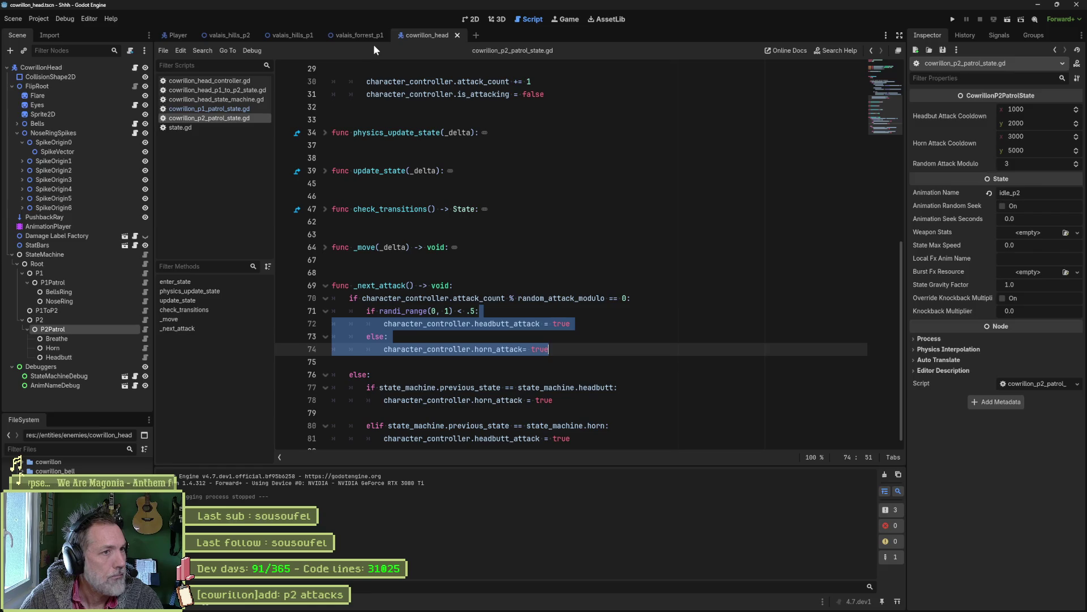
{"action": "key", "text": "F6"}
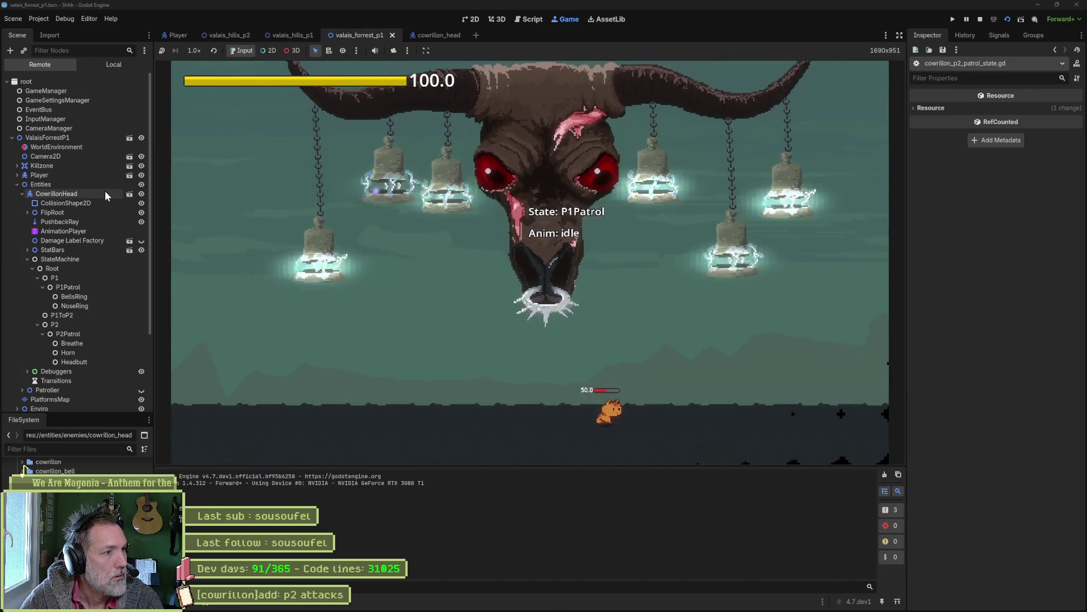
{"action": "left_click", "coordinate": [105, 194]}
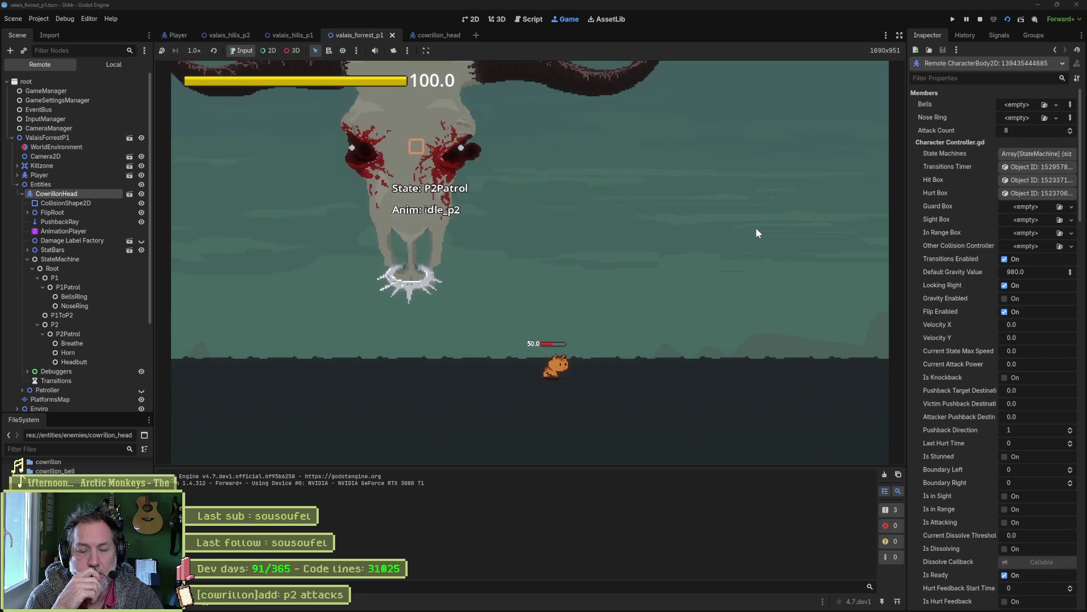
{"action": "key", "text": "F8"}
{"action": "mouse_move", "coordinate": [650, 298]}
{"action": "left_mouse_down"}
{"action": "mouse_move", "coordinate": [650, 286]}
{"action": "mouse_move", "coordinate": [367, 310]}
{"action": "left_mouse_up"}
{"action": "left_click_drag", "start_coordinate": [353, 299], "coordinate": [348, 299]}
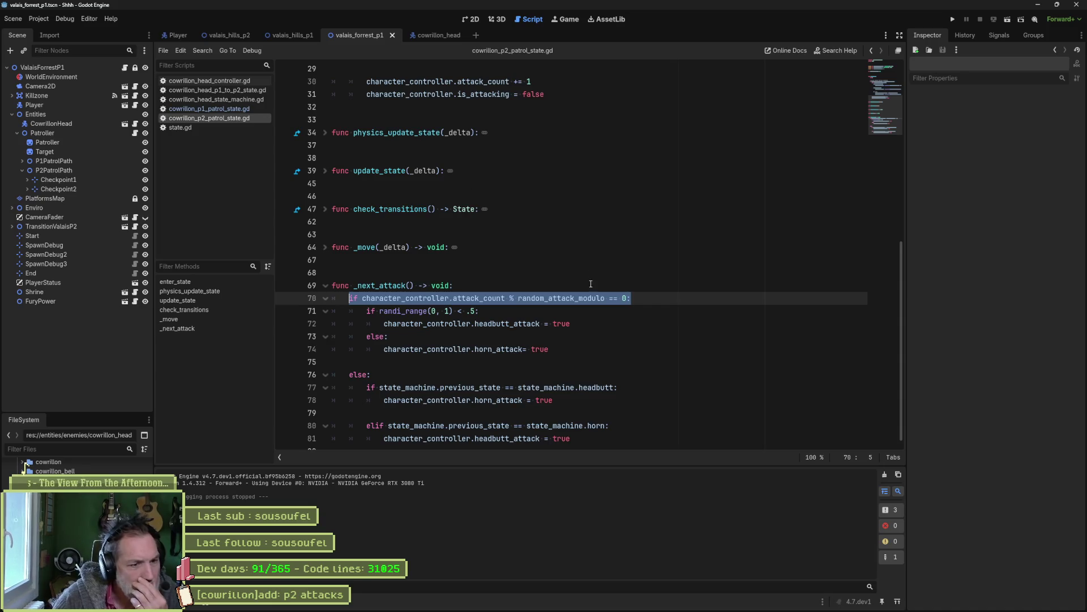
Pick out horn_attack in the patrol script and open cowrillon_head_controller.gd from the cowrillon_head scene.
{"action": "scroll", "coordinate": [579, 334], "scroll_direction": "down", "scroll_amount": 1}
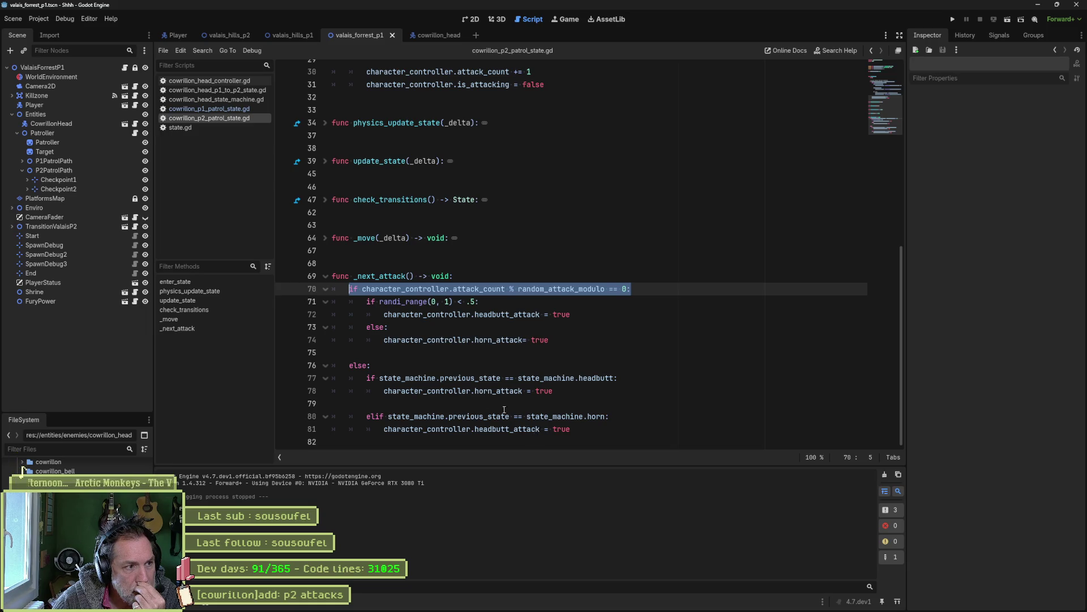
{"action": "left_click", "coordinate": [424, 36]}
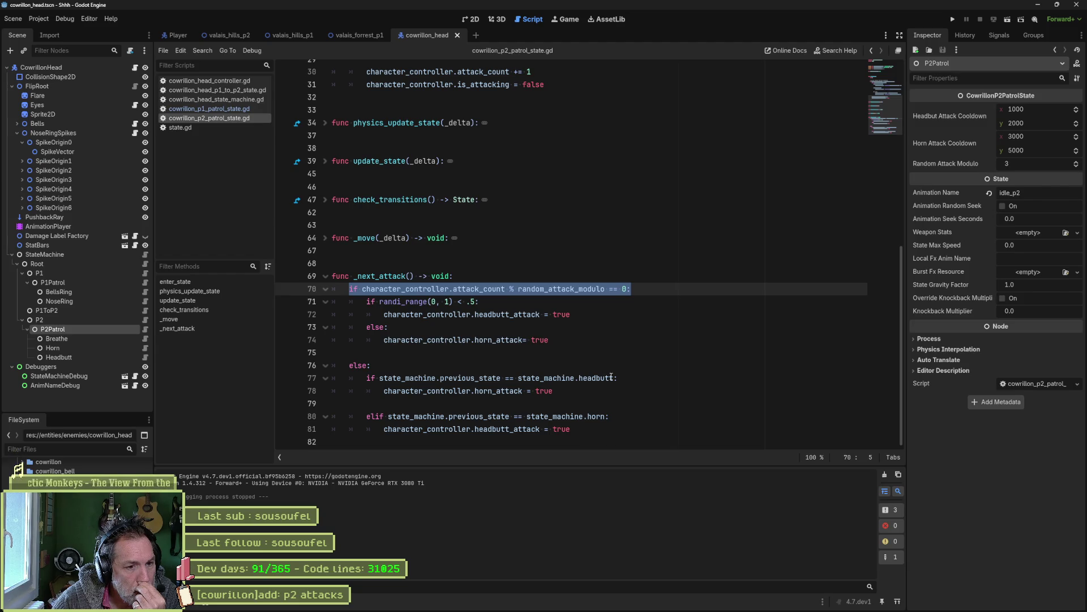
{"action": "double_click", "coordinate": [504, 390]}
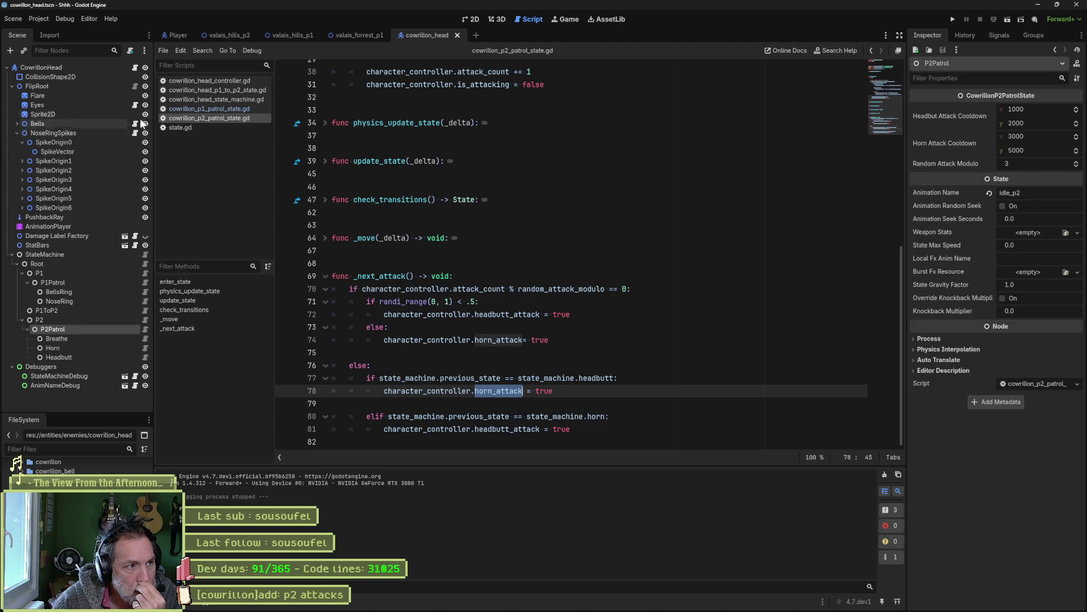
{"action": "left_click", "coordinate": [134, 67]}
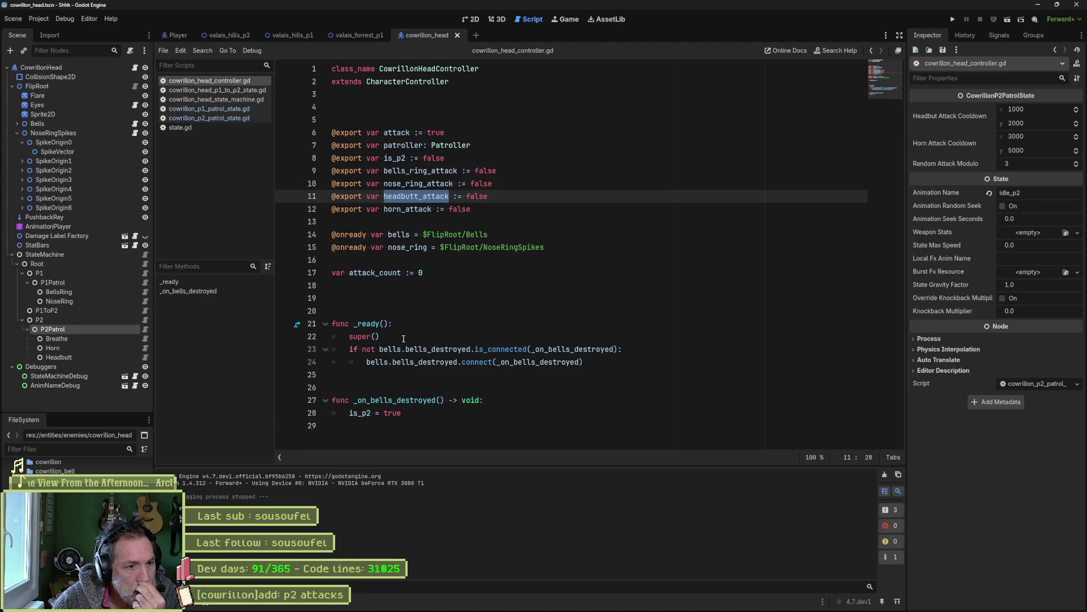
Check the horn_attack declaration, then go back to the patrol script's check_transitions function.
{"action": "double_click", "coordinate": [402, 209]}
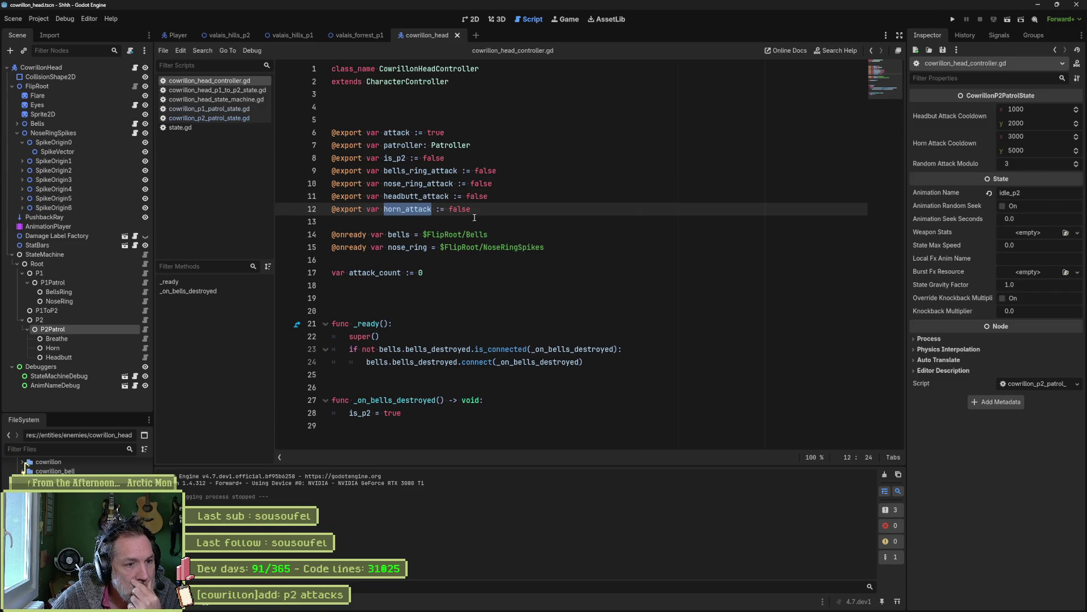
{"action": "left_click", "coordinate": [146, 330]}
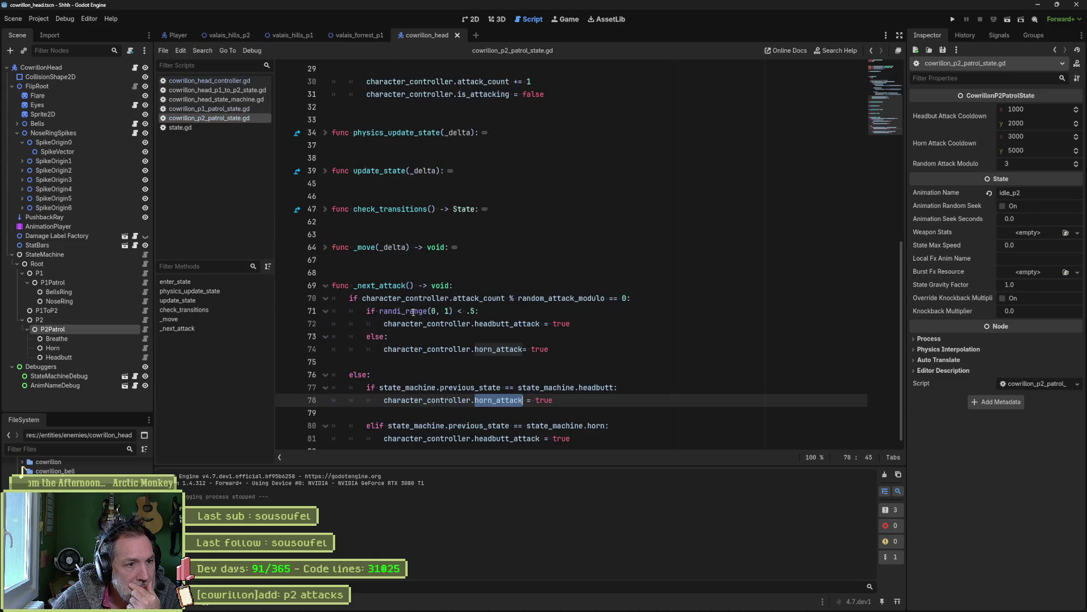
{"action": "left_click", "coordinate": [233, 311]}
{"action": "scroll", "coordinate": [429, 298], "scroll_direction": "down", "scroll_amount": 1}
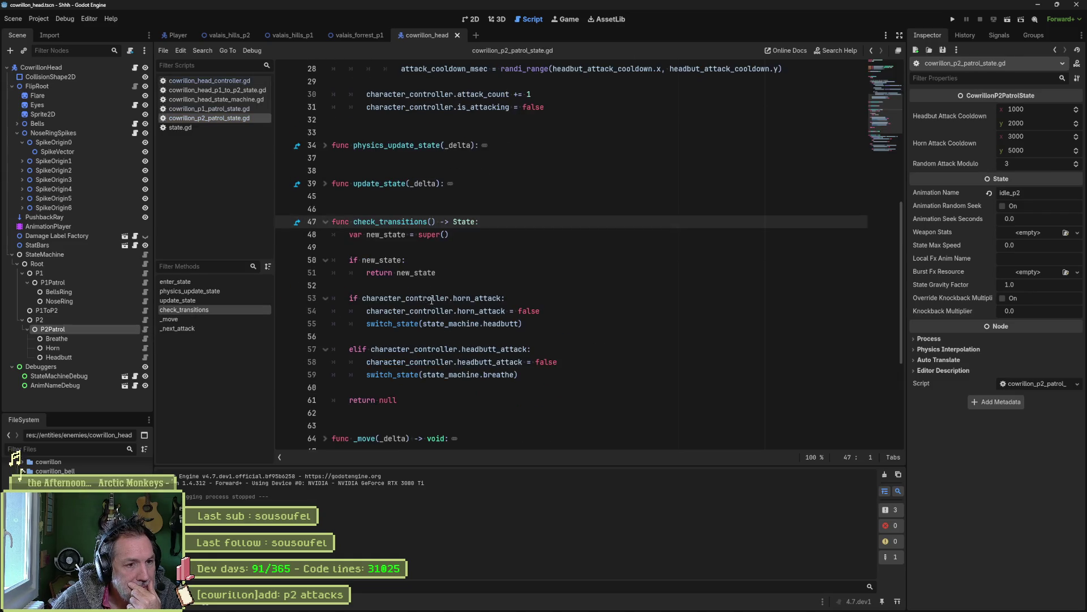
{"action": "double_click", "coordinate": [478, 298]}
{"action": "left_click", "coordinate": [542, 311]}
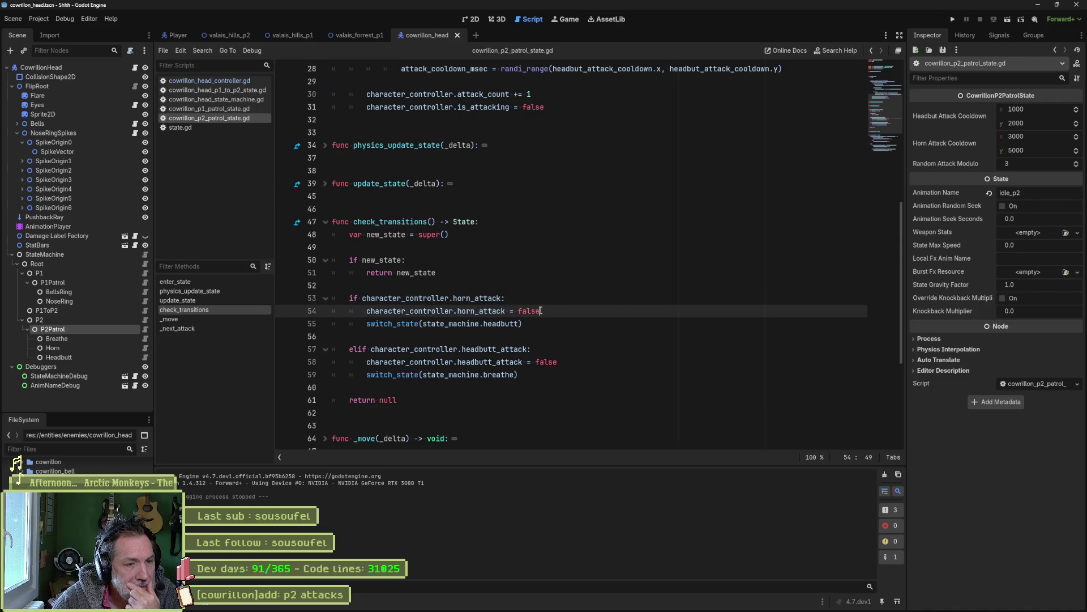
{"action": "left_click", "coordinate": [525, 321]}
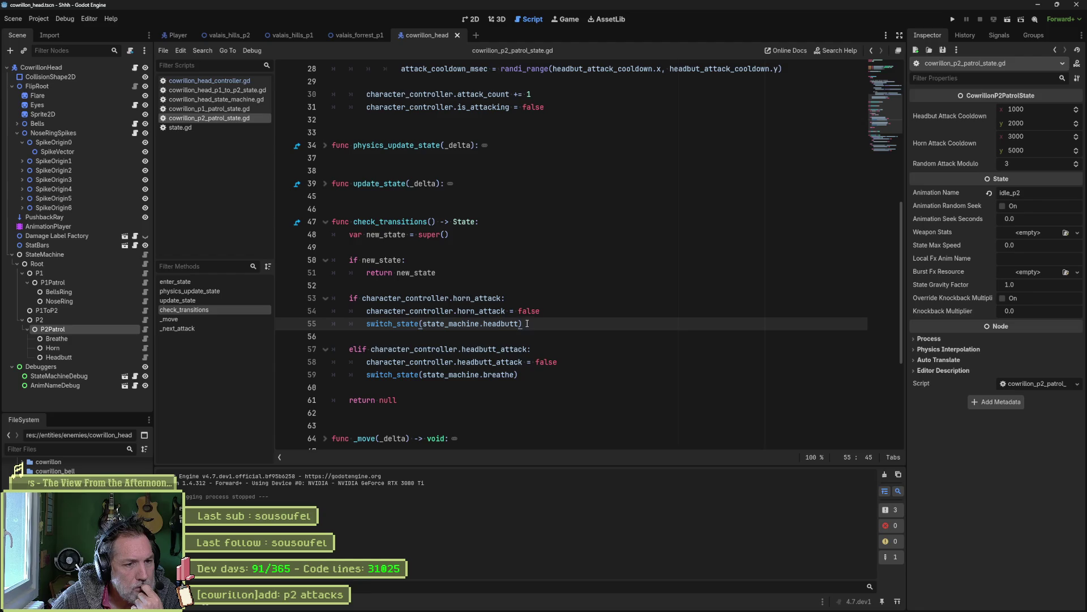
Change line 55's target state from headbutt to horn and save the patrol script.
{"action": "double_click", "coordinate": [503, 324]}
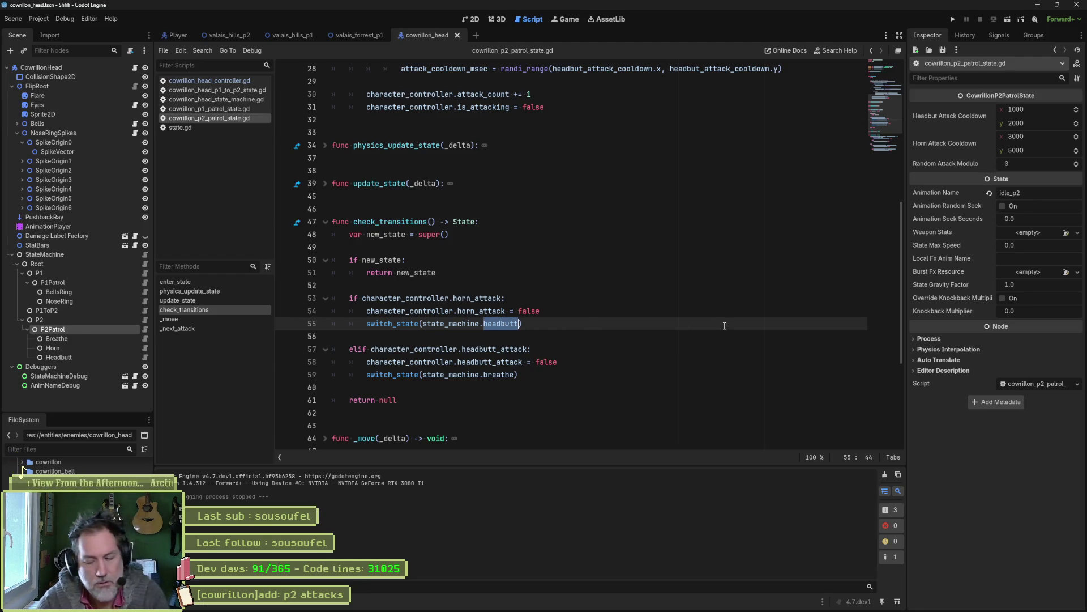
{"action": "type", "text": "horn"}
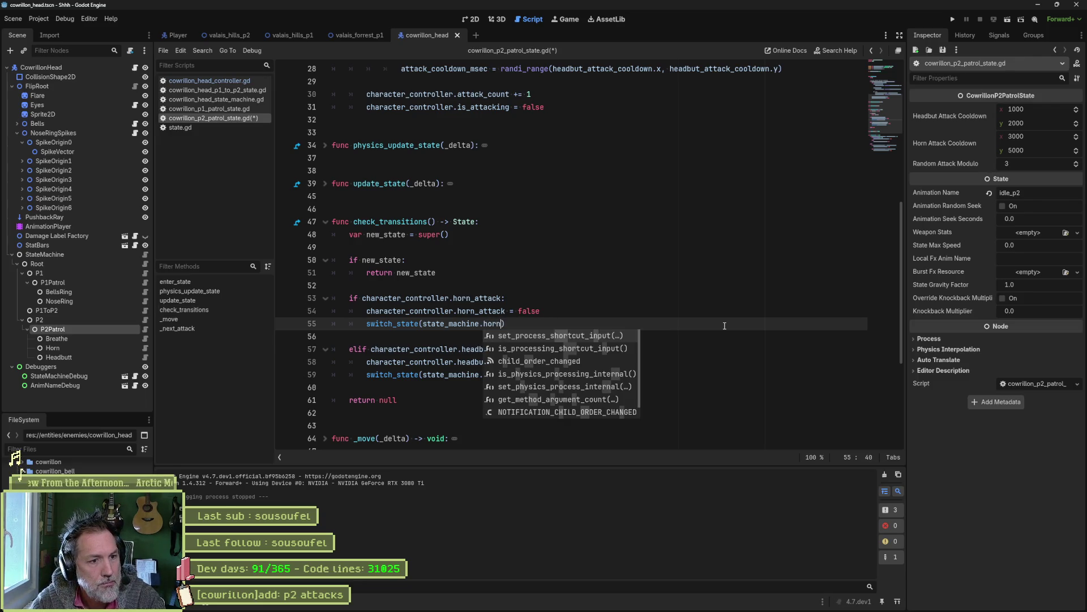
{"action": "key", "text": "ctrl+s"}
{"action": "left_click", "coordinate": [672, 278]}
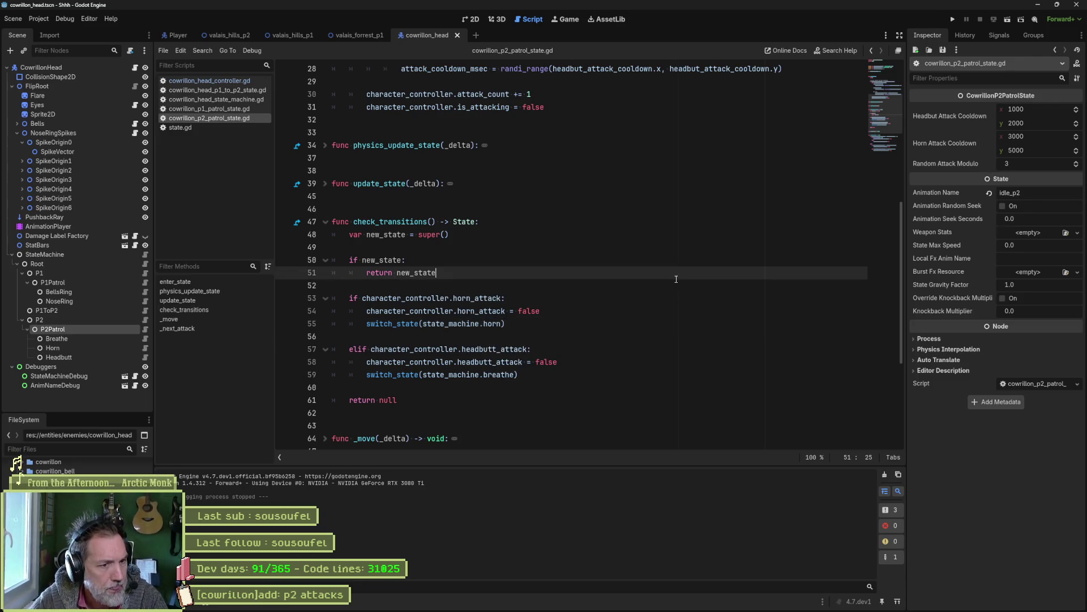
{"action": "left_click", "coordinate": [554, 374]}
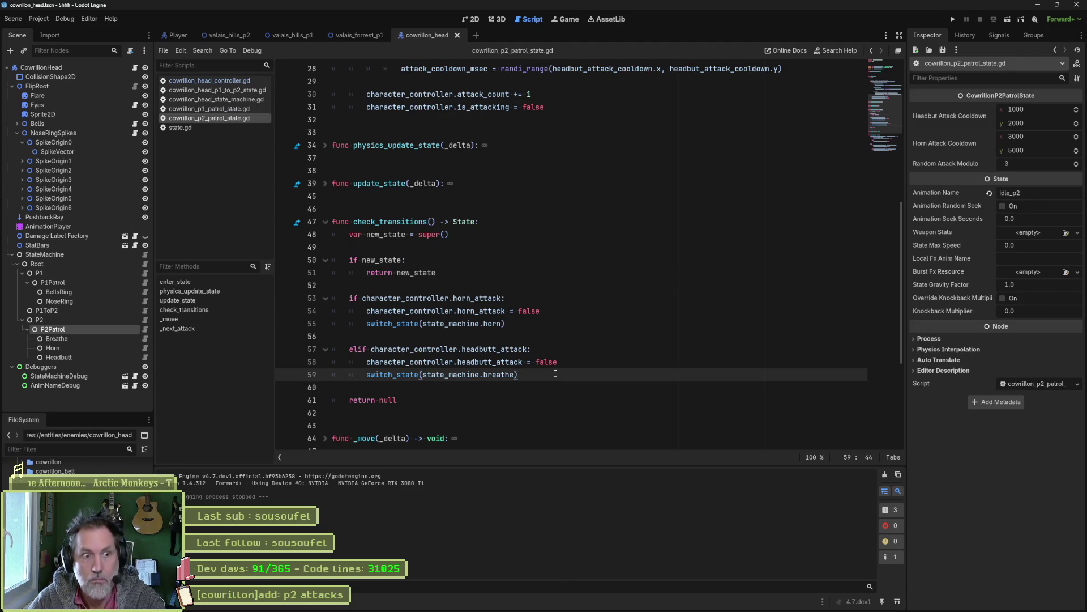
Run valais_forrest_p1 again, watch CowrillonHead's P2 patrol attacks live, then stop the game.
{"action": "left_click", "coordinate": [356, 36]}
{"action": "key", "text": "F6"}
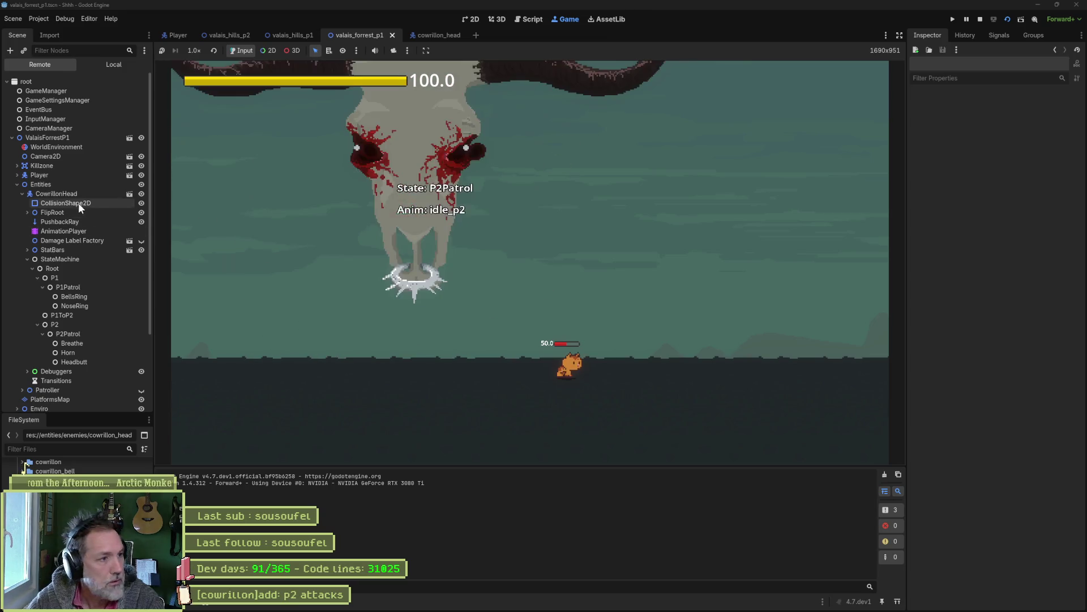
{"action": "left_click", "coordinate": [63, 194]}
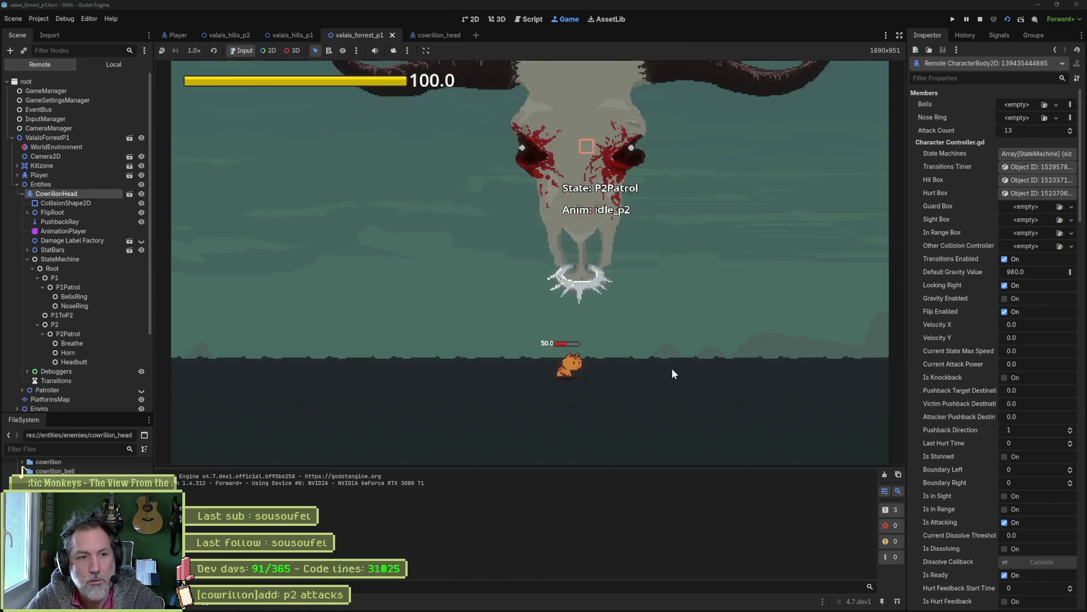
{"action": "key", "text": "F8"}
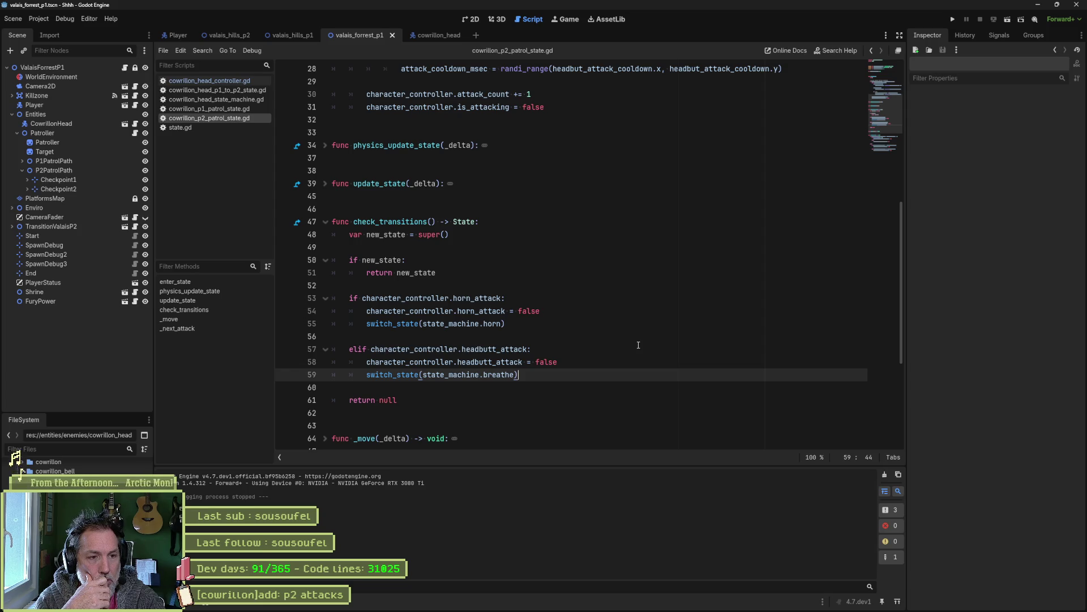
Send horn_attack to breathe on line 55 and headbutt_attack to headbutt on line 59, save, and run.
{"action": "double_click", "coordinate": [511, 373]}
{"action": "key", "text": "ctrl+c"}
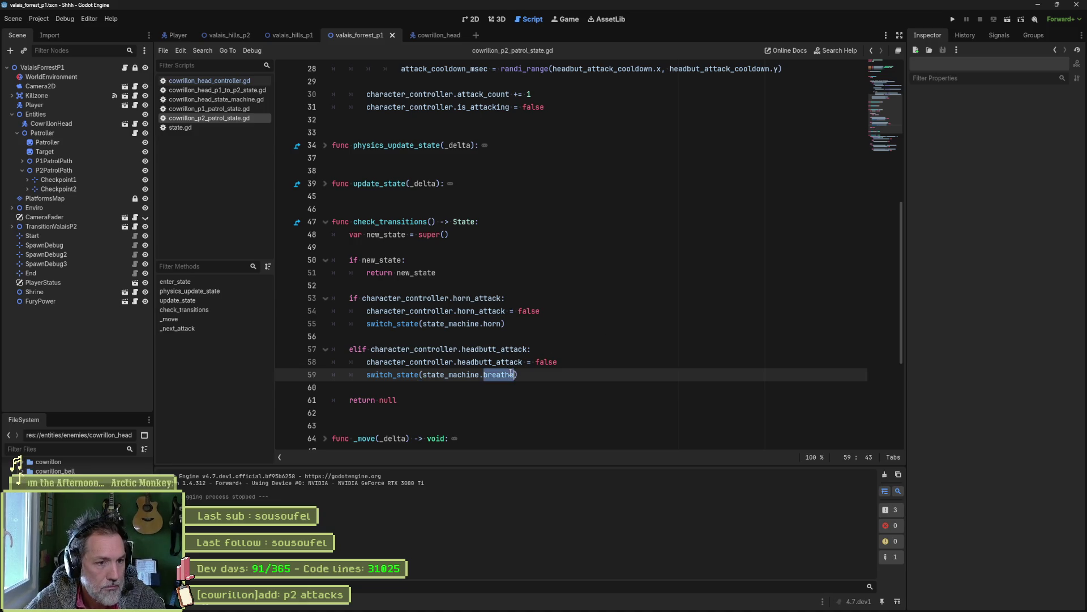
{"action": "double_click", "coordinate": [491, 325]}
{"action": "key", "text": "ctrl+v"}
{"action": "double_click", "coordinate": [506, 374]}
{"action": "type", "text": "he"}
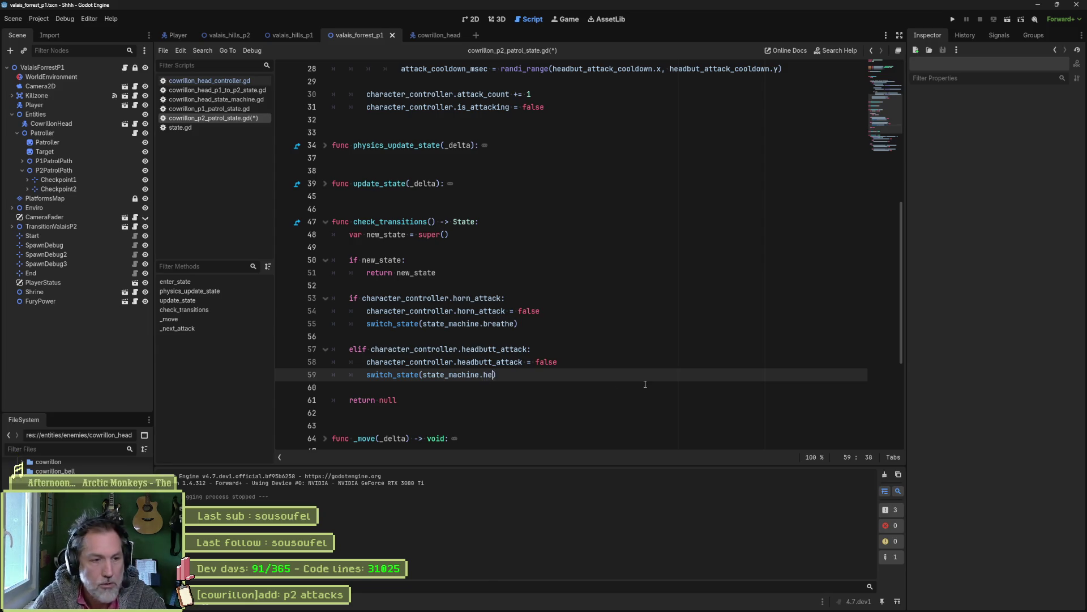
{"action": "key", "text": "ctrl+s"}
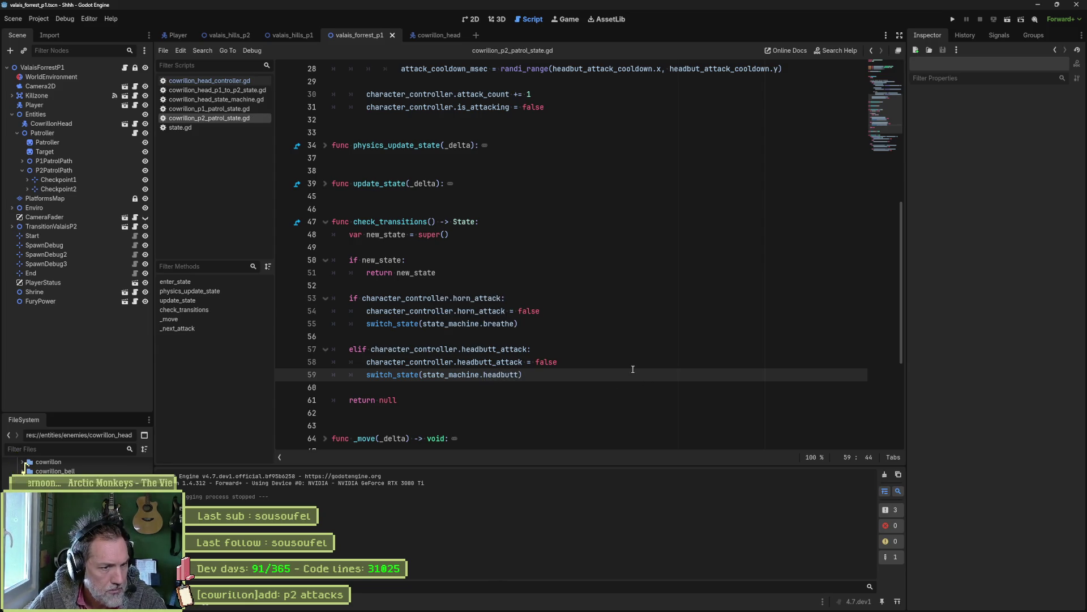
{"action": "key", "text": "F5"}
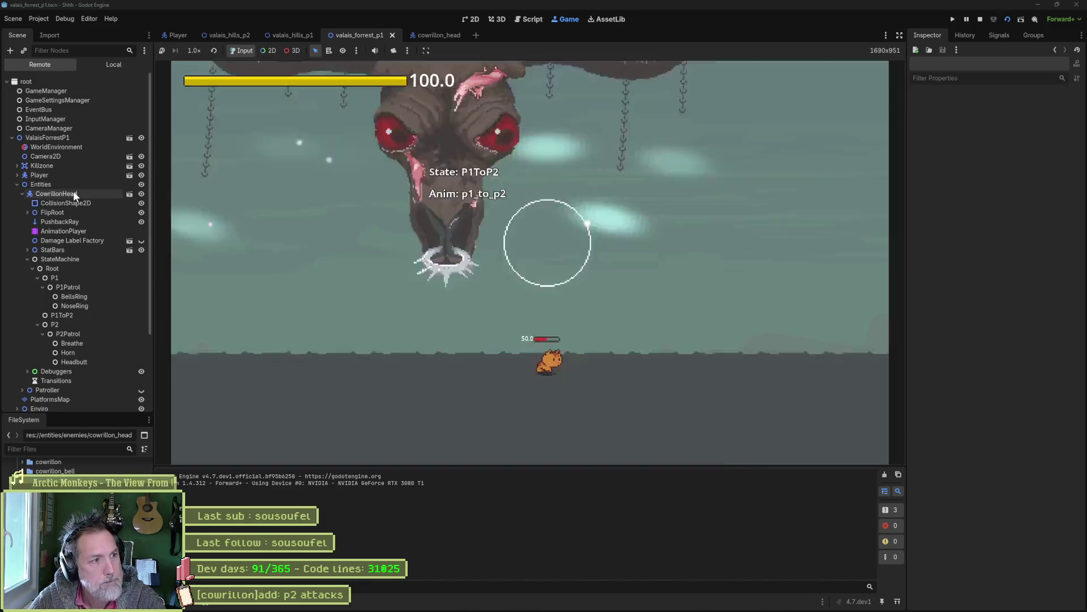
Inspect the running CowrillonHead's live properties, then stop the game.
{"action": "left_click", "coordinate": [74, 192]}
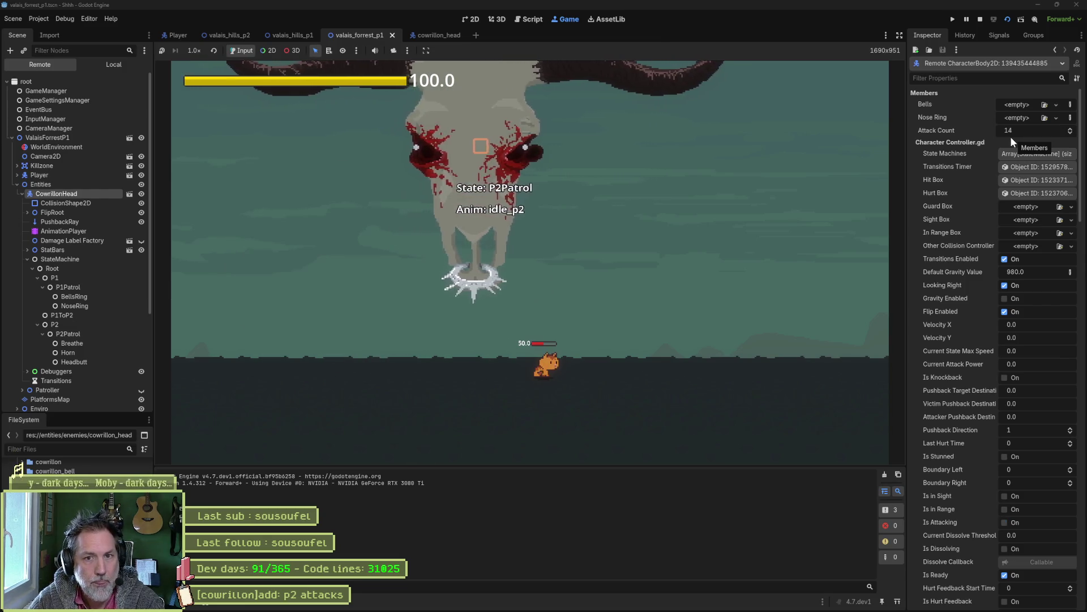
{"action": "key", "text": "F8"}
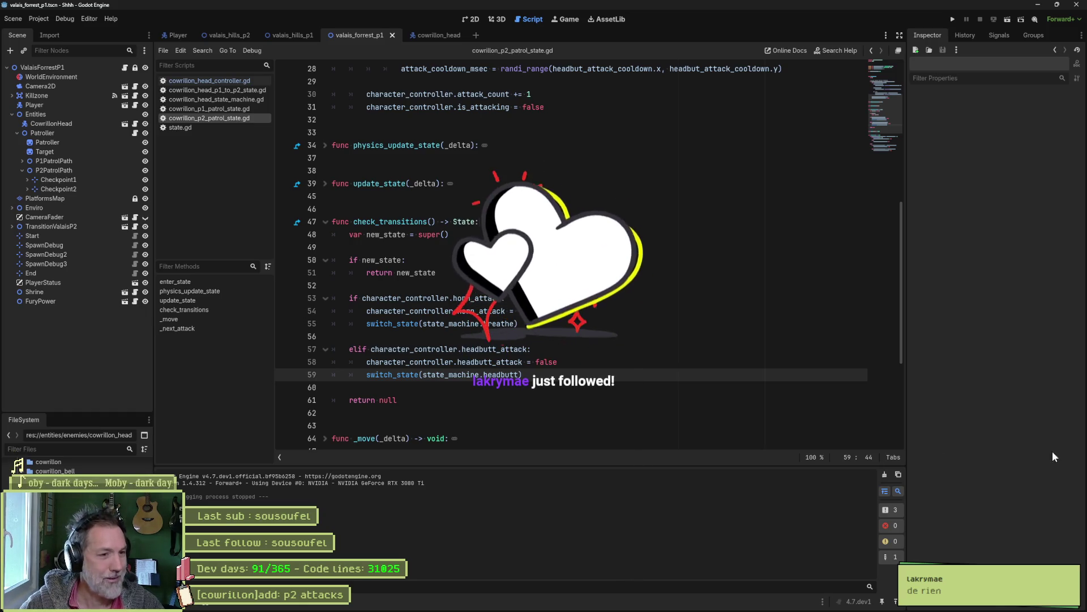
Move to blank line 60, then cycle through Asana, Godot and Aseprite windows to reach the p2 attacks task.
{"action": "key", "text": "Down"}
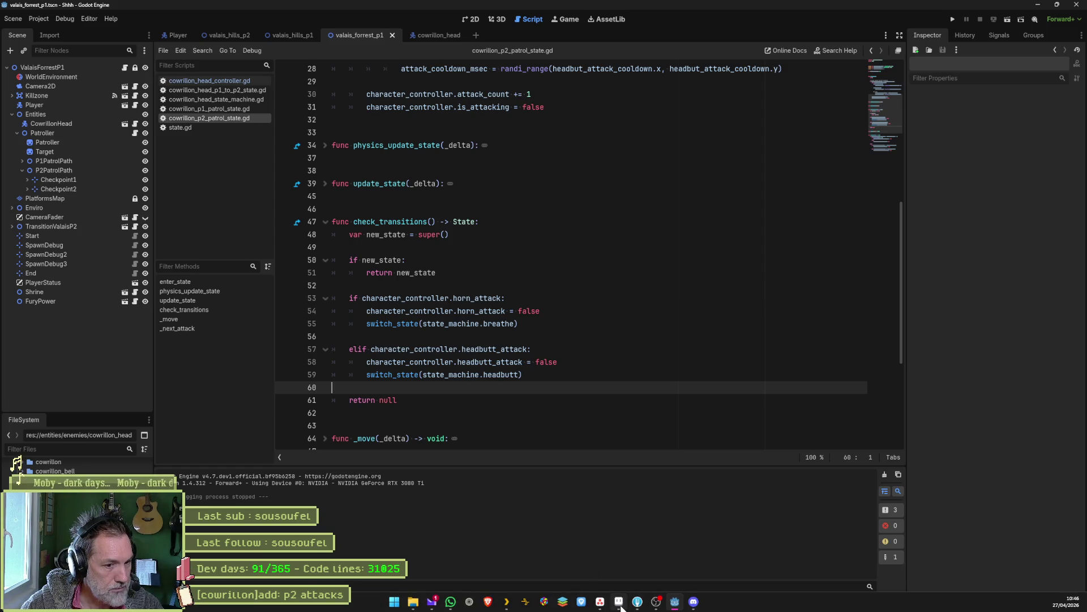
{"action": "left_click", "coordinate": [600, 601]}
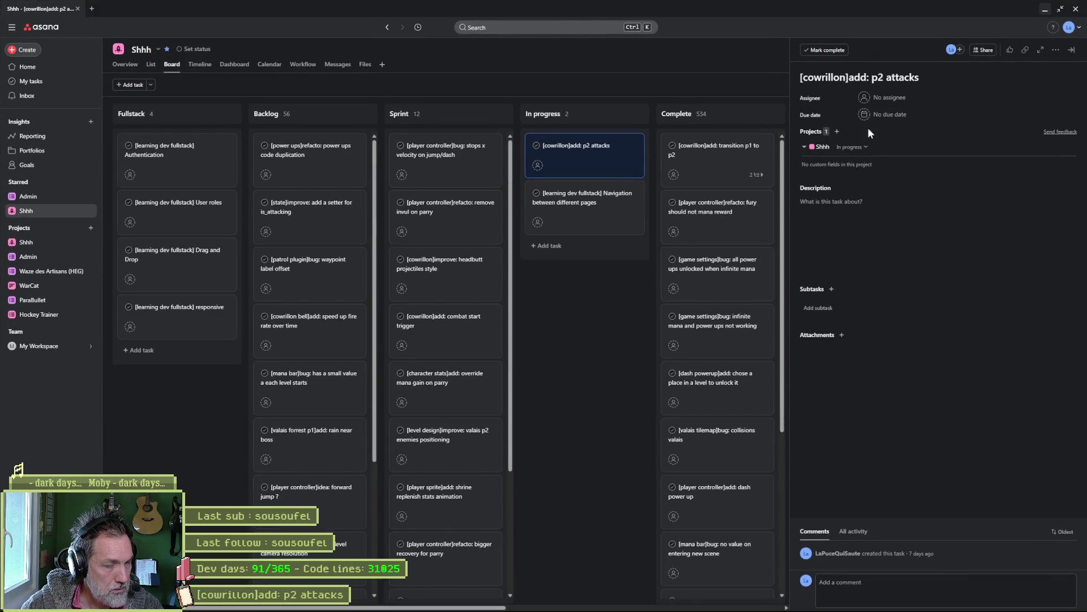
{"action": "left_click", "coordinate": [1046, 9]}
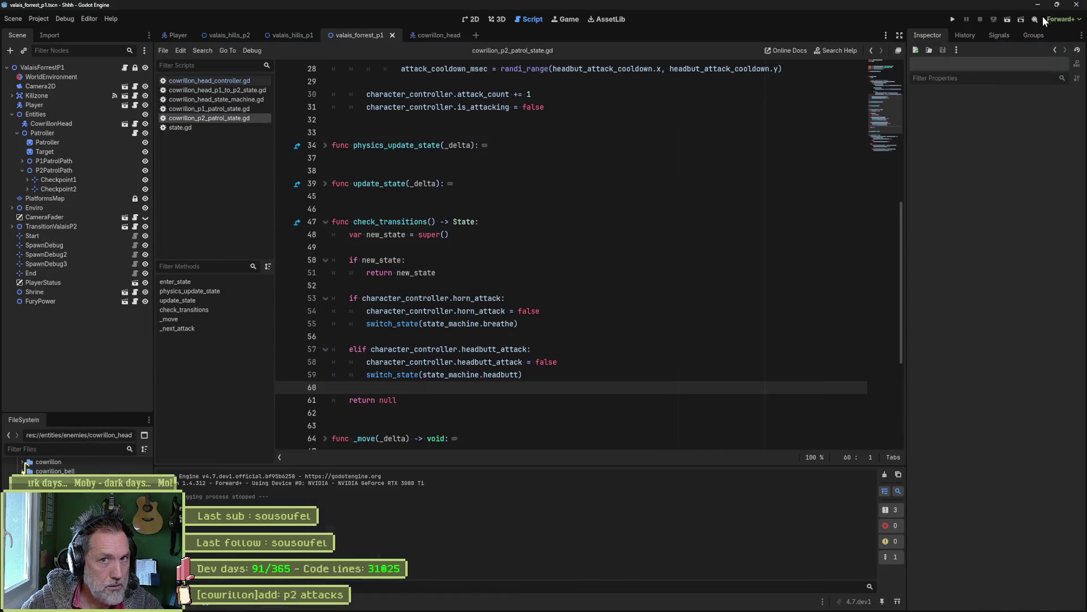
{"action": "mouse_move", "coordinate": [886, 110]}
{"action": "left_mouse_down"}
{"action": "mouse_move", "coordinate": [882, 69]}
{"action": "mouse_move", "coordinate": [872, 107]}
{"action": "left_mouse_up"}
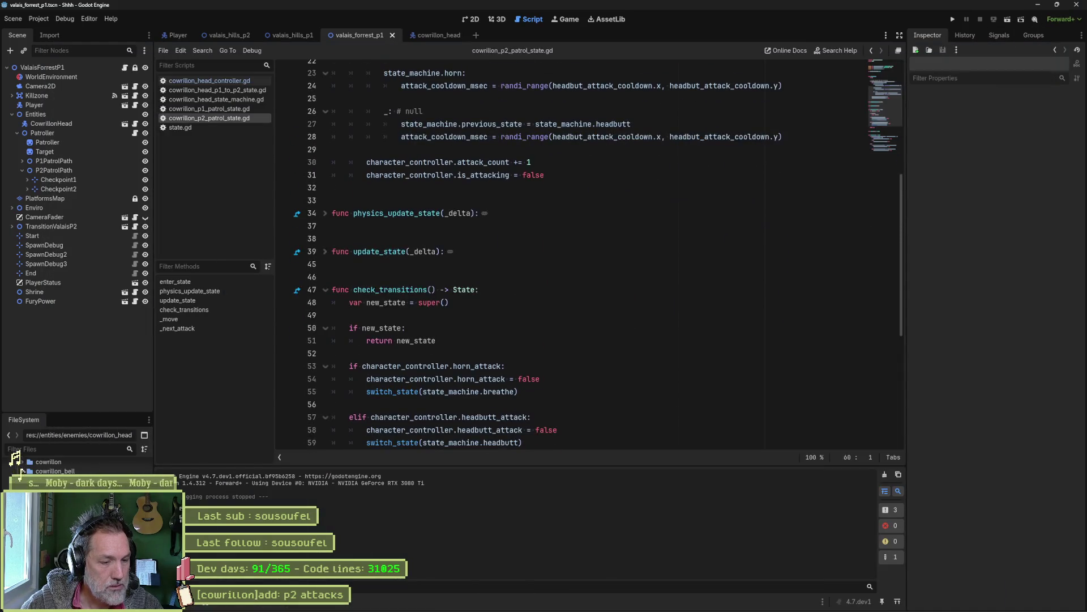
{"action": "left_click", "coordinate": [619, 601]}
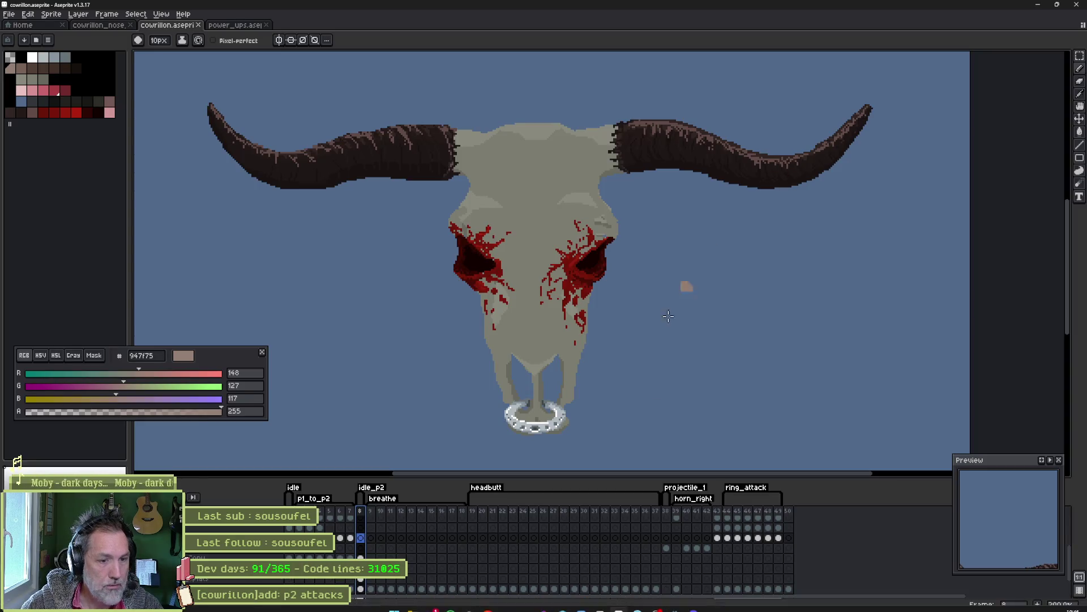
{"action": "mouse_move", "coordinate": [674, 602]}
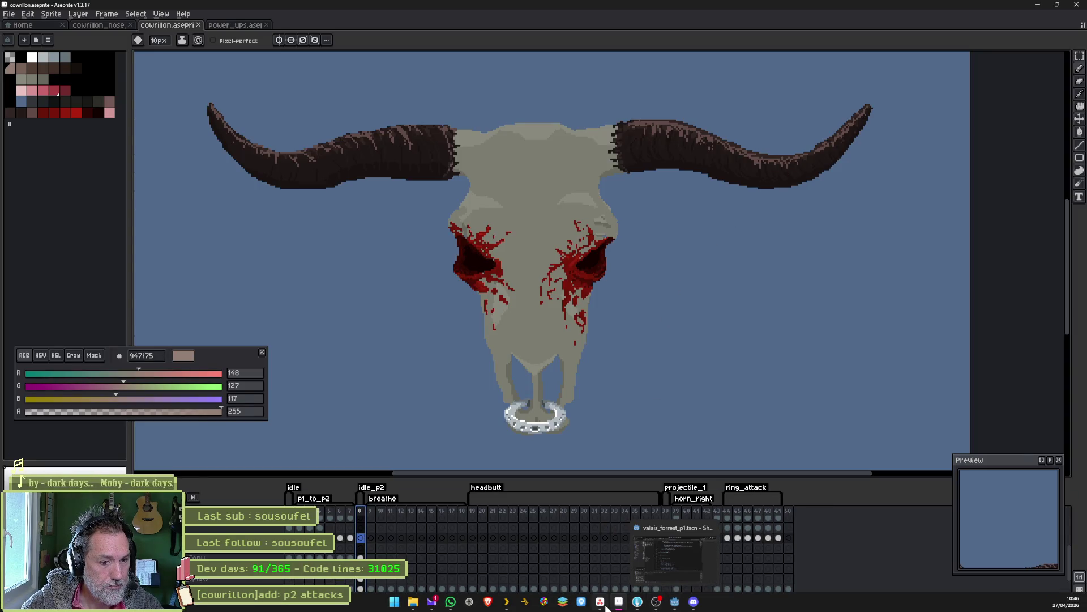
{"action": "left_click", "coordinate": [604, 604]}
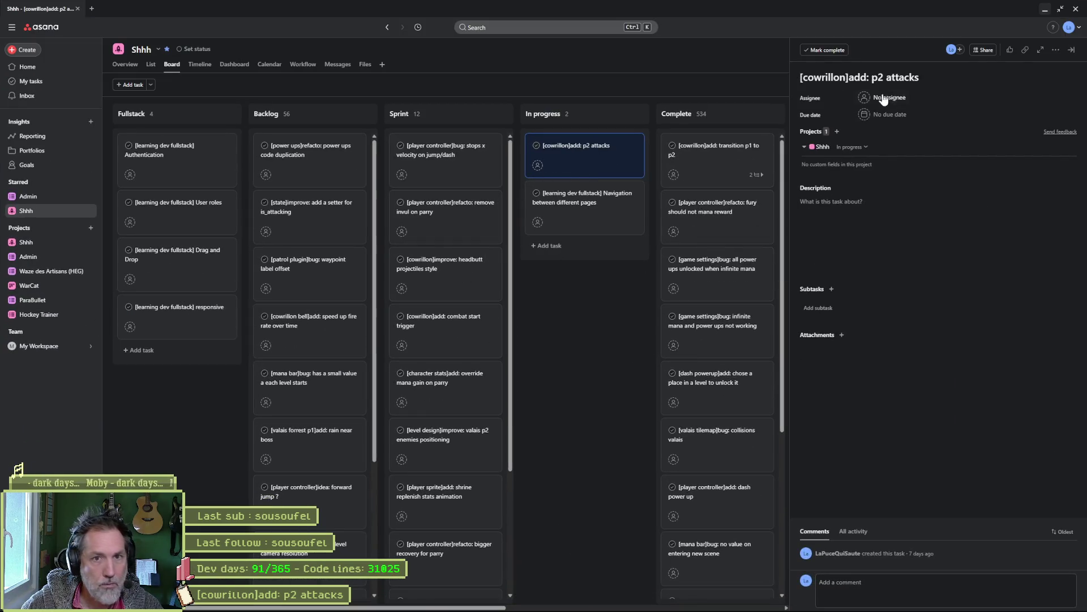
Copy the p2 attacks task title and switch to Fork's uncommitted changes.
{"action": "left_click", "coordinate": [873, 77]}
{"action": "key", "text": "ctrl+a"}
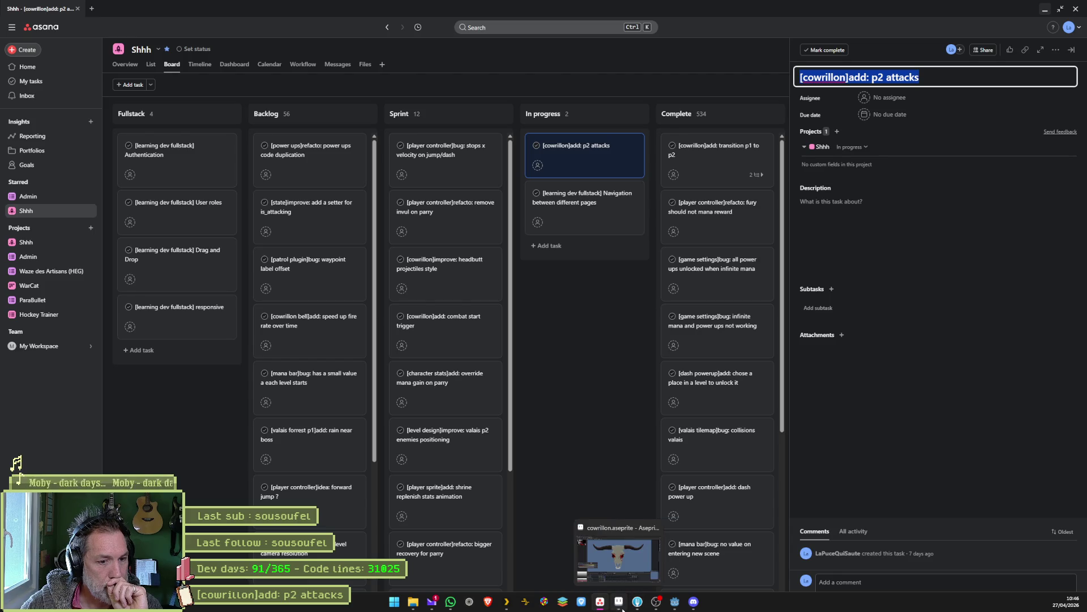
{"action": "left_click", "coordinate": [637, 601]}
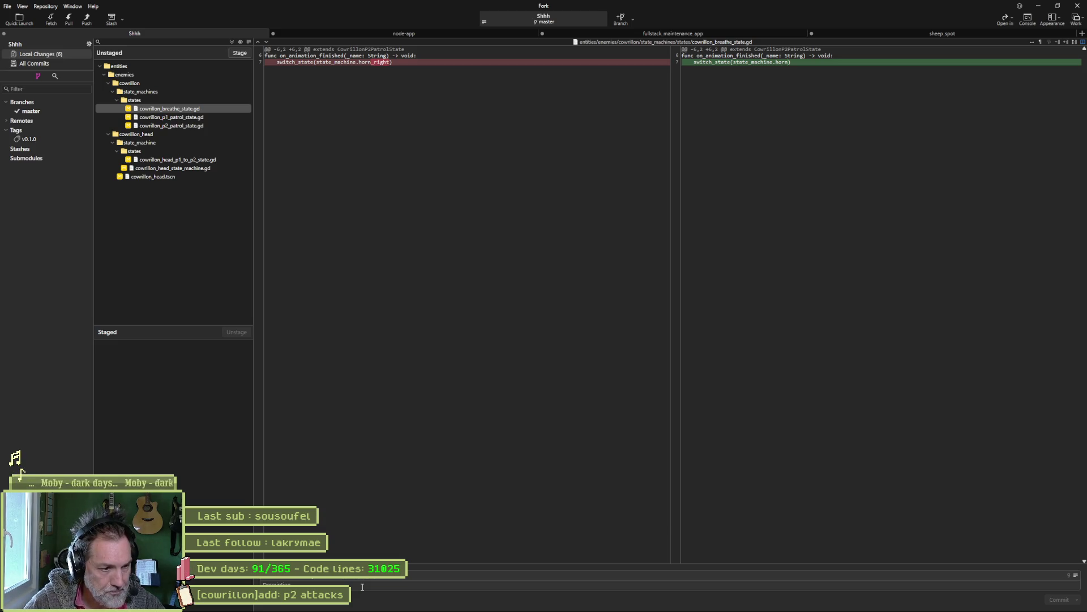
Trim the commit summary and review the p1 and p2 patrol state script diffs.
{"action": "key", "text": "BackSpace"}
{"action": "key", "text": "BackSpace"}
{"action": "key", "text": "BackSpace"}
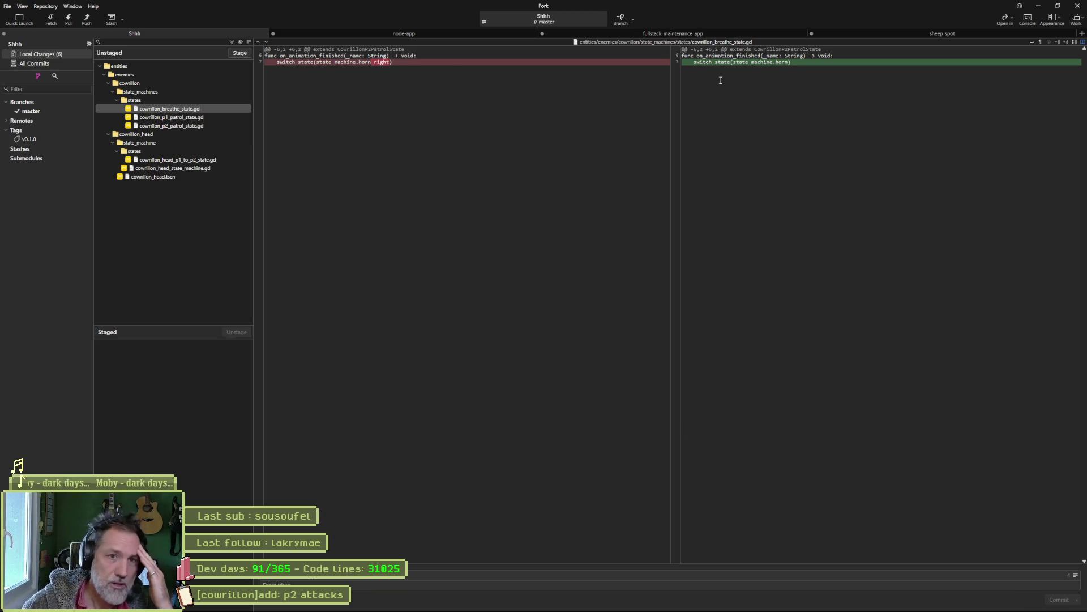
{"action": "left_click", "coordinate": [218, 126]}
{"action": "left_click", "coordinate": [219, 118]}
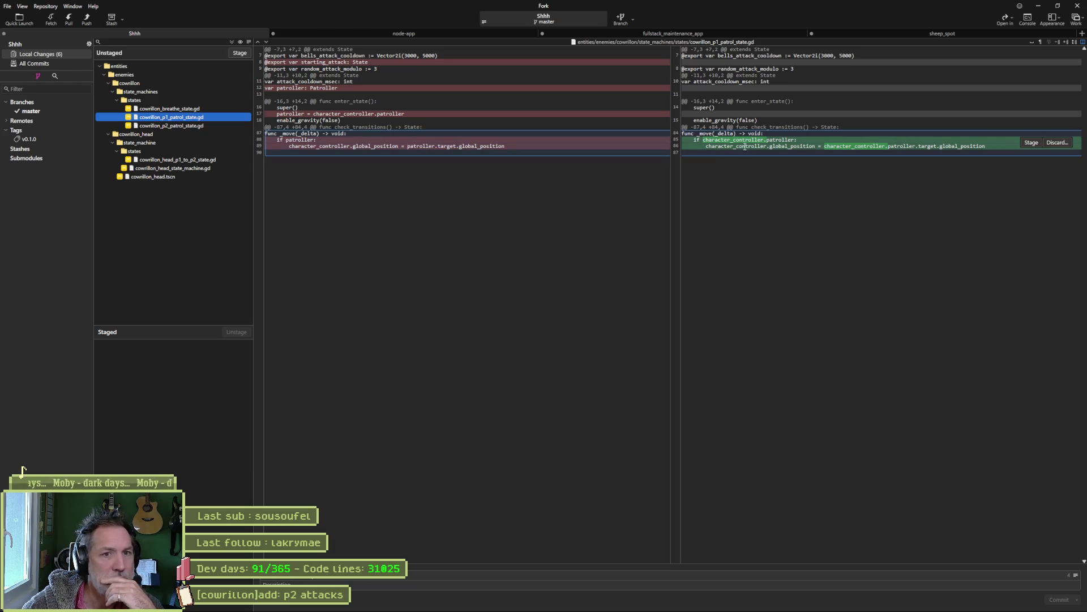
{"action": "left_click", "coordinate": [170, 125]}
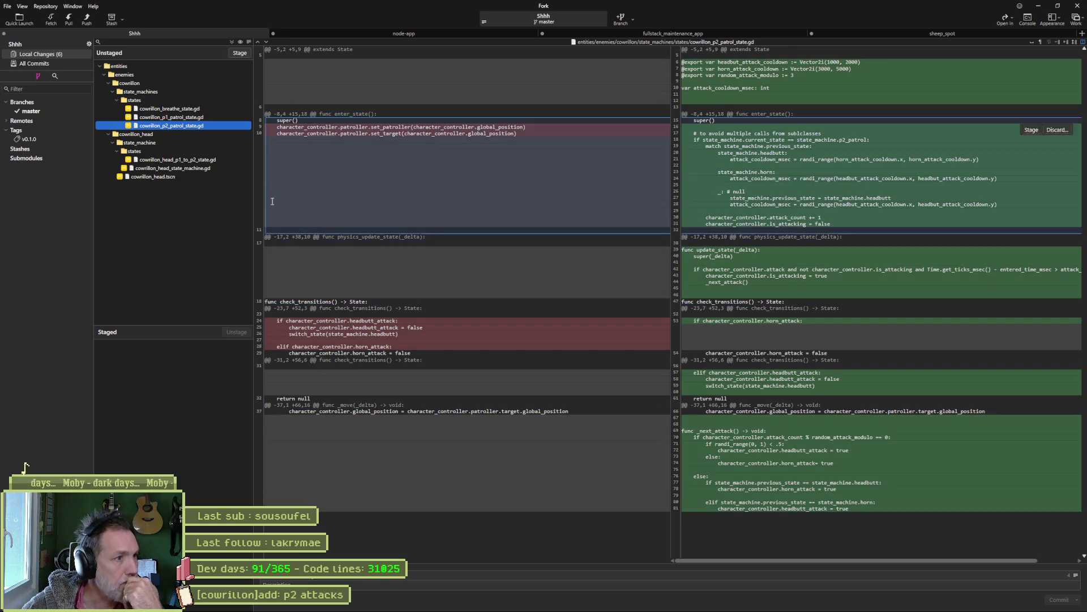
Review the p1_to_p2 and state machine script diffs, then return to Godot.
{"action": "left_click", "coordinate": [179, 160]}
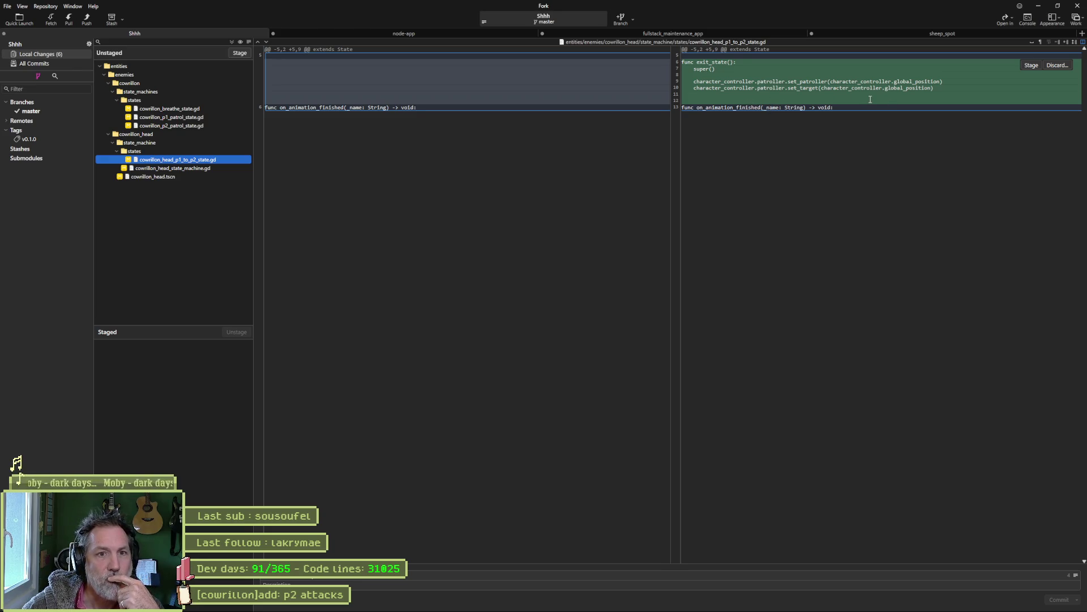
{"action": "left_click", "coordinate": [191, 168]}
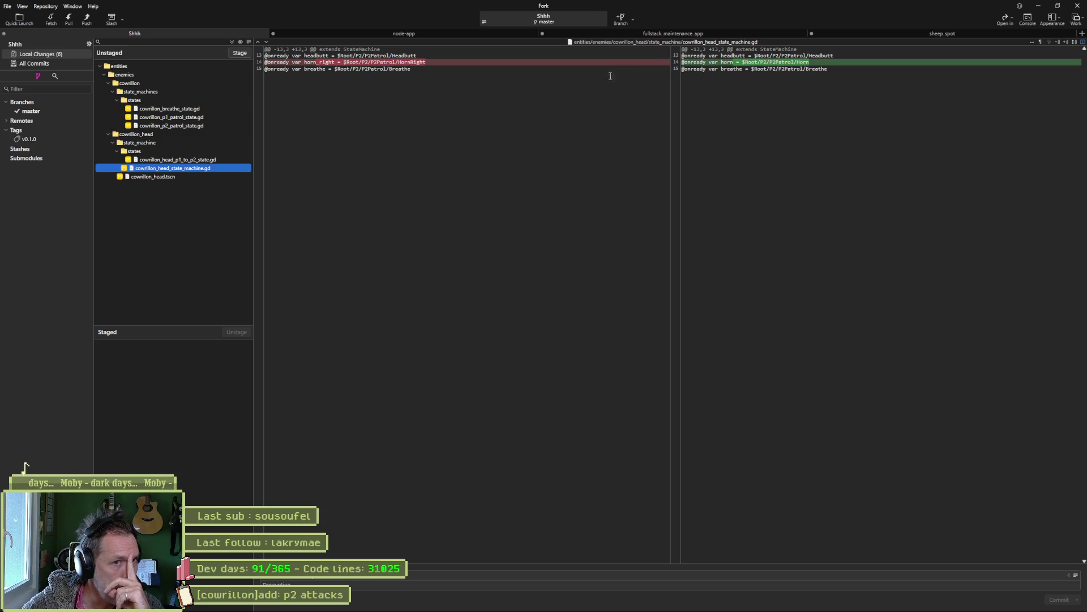
{"action": "left_click", "coordinate": [207, 160]}
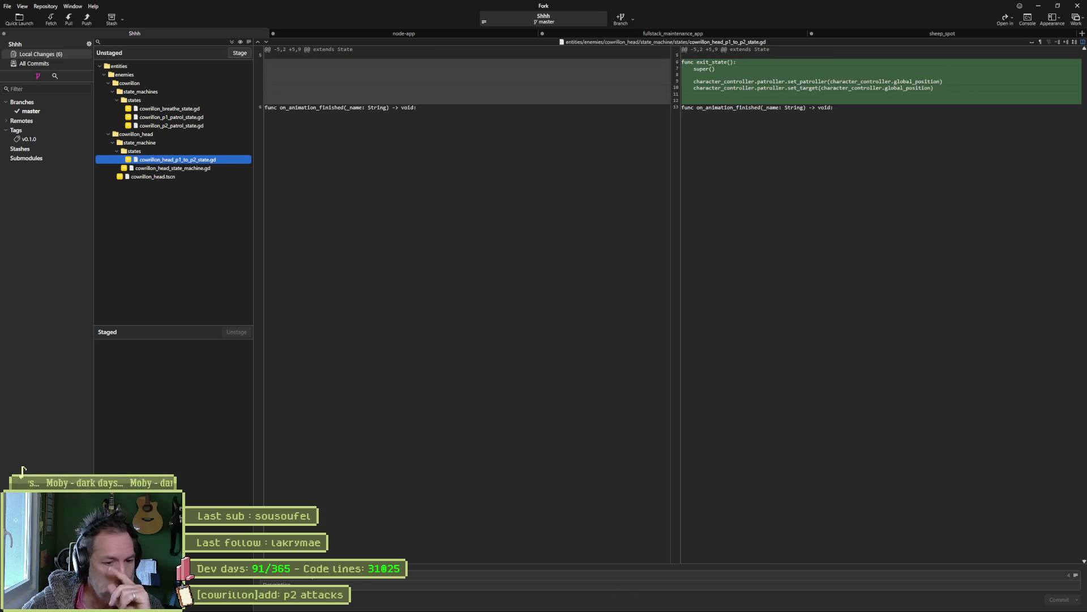
{"action": "left_click", "coordinate": [675, 604]}
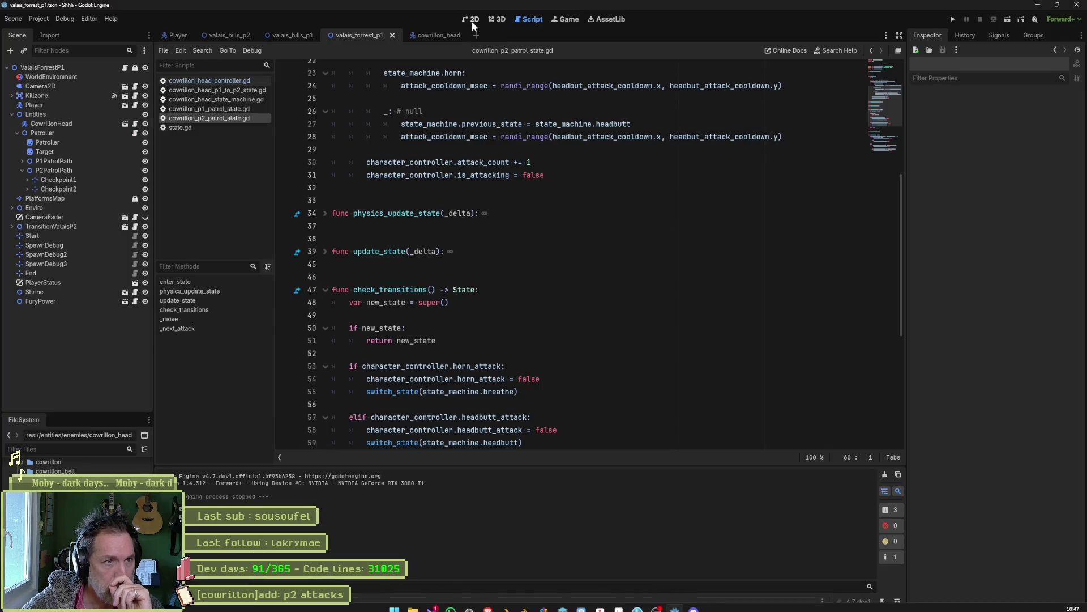
In the 2D view, inspect the P1 and P2 patrol paths and their checkpoints, with a test run in between.
{"action": "left_click", "coordinate": [471, 20]}
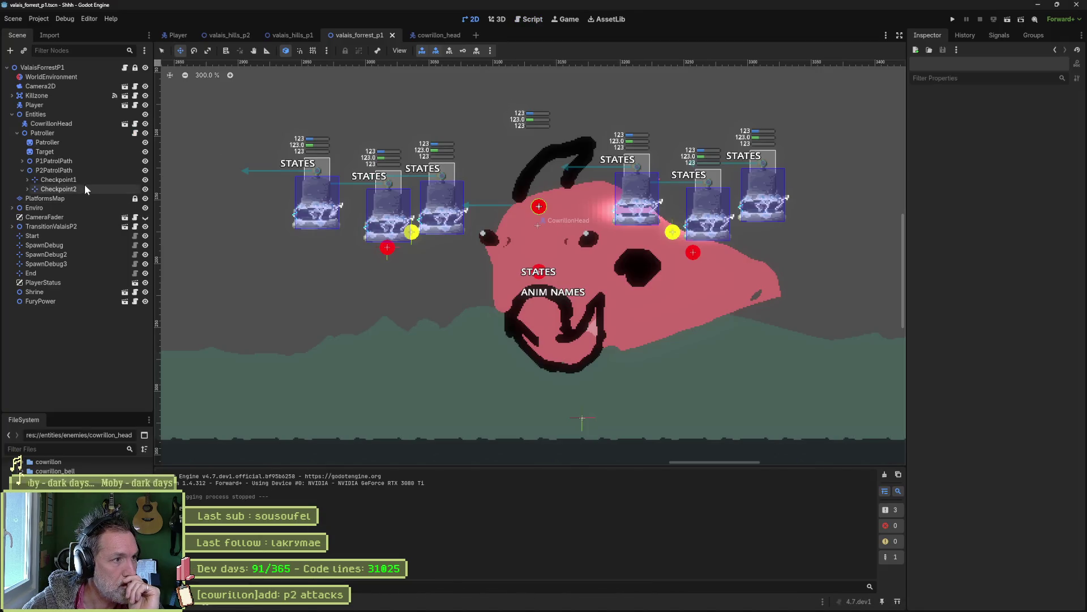
{"action": "left_click", "coordinate": [76, 164]}
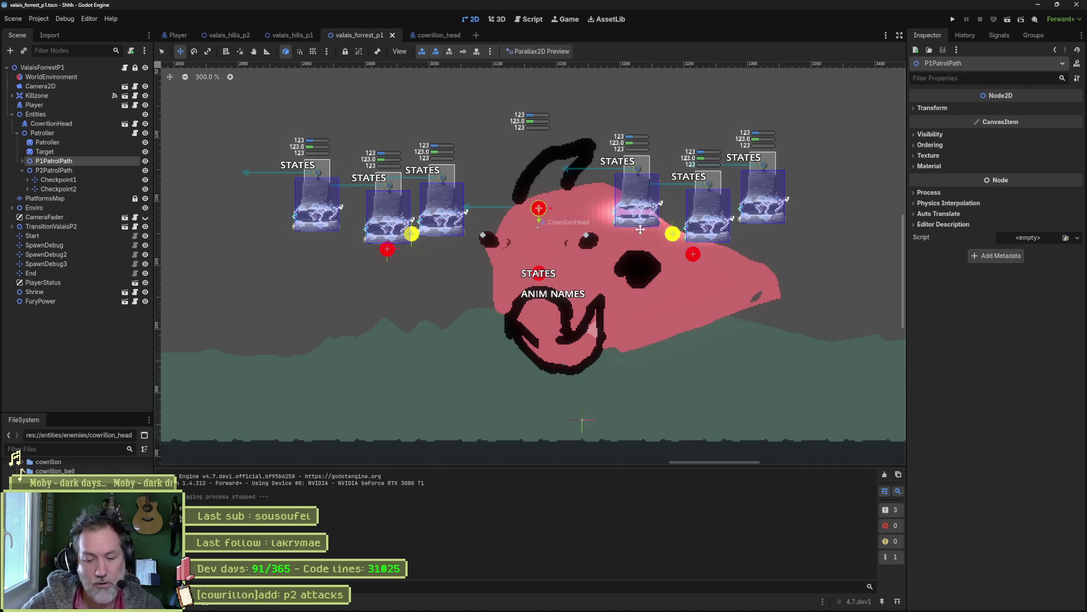
{"action": "key", "text": "F6"}
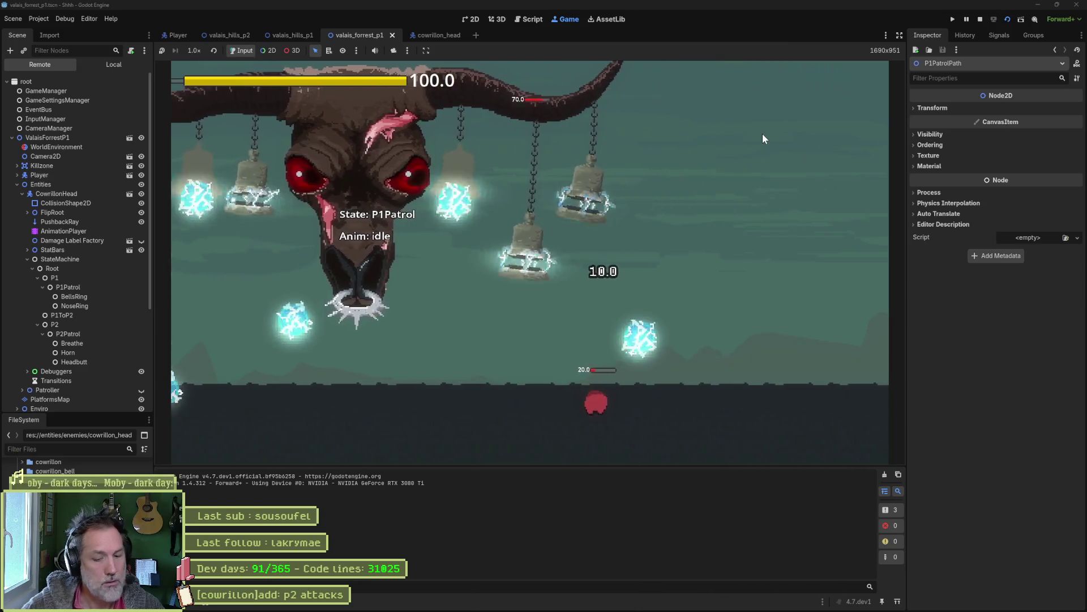
{"action": "key", "text": "F8"}
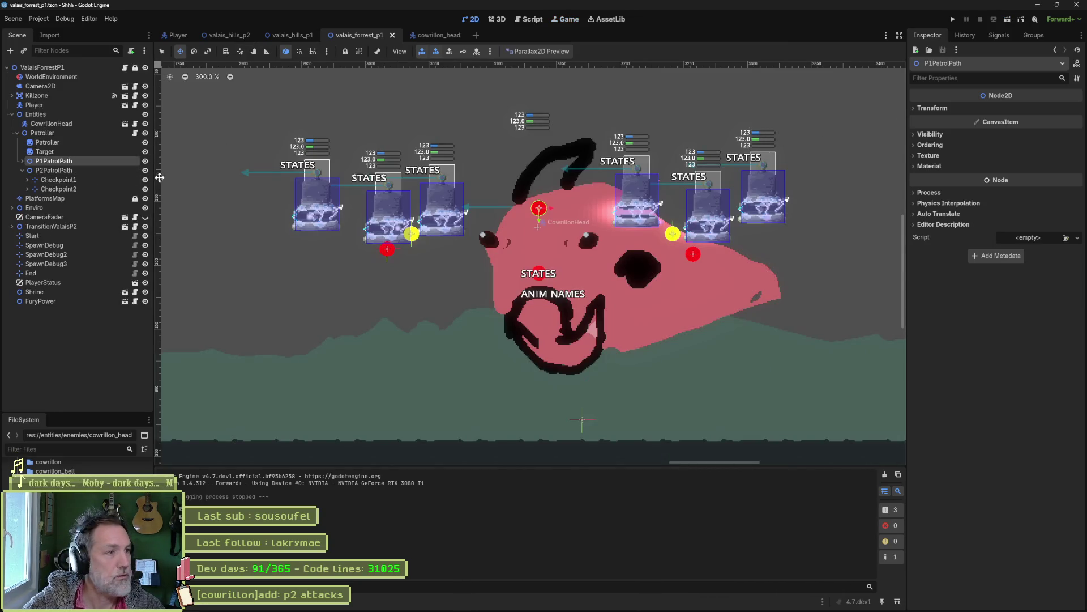
{"action": "left_click", "coordinate": [110, 171]}
{"action": "left_click", "coordinate": [115, 162]}
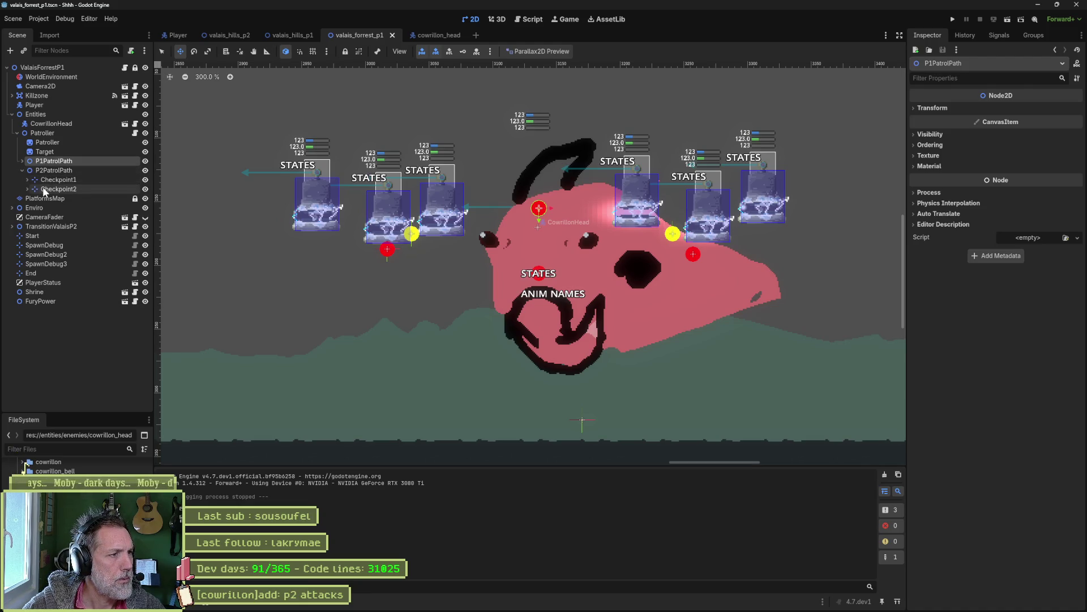
{"action": "left_click", "coordinate": [22, 161]}
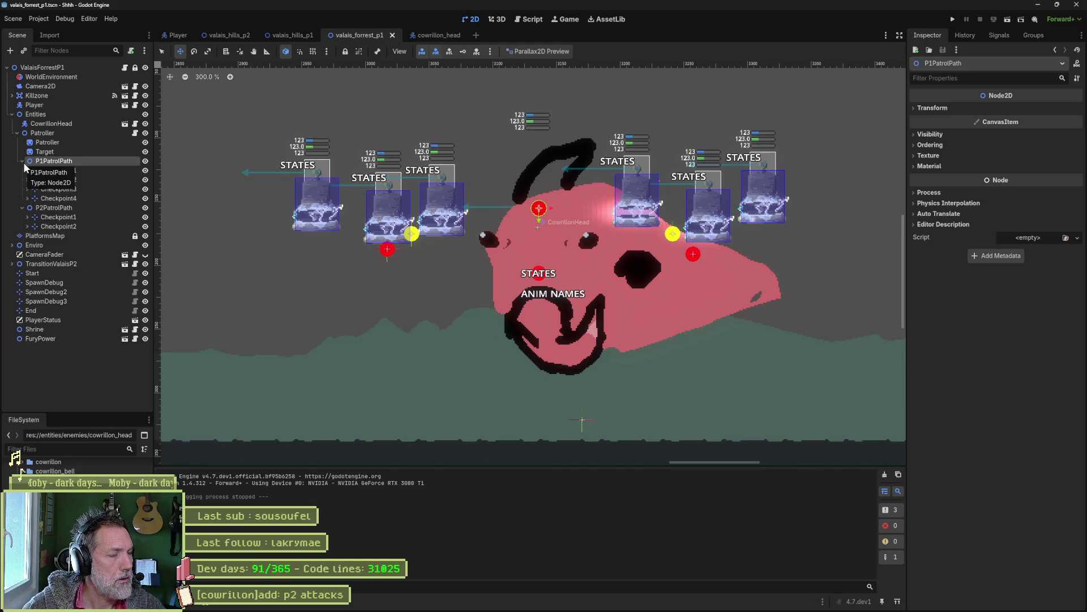
{"action": "left_click", "coordinate": [23, 162]}
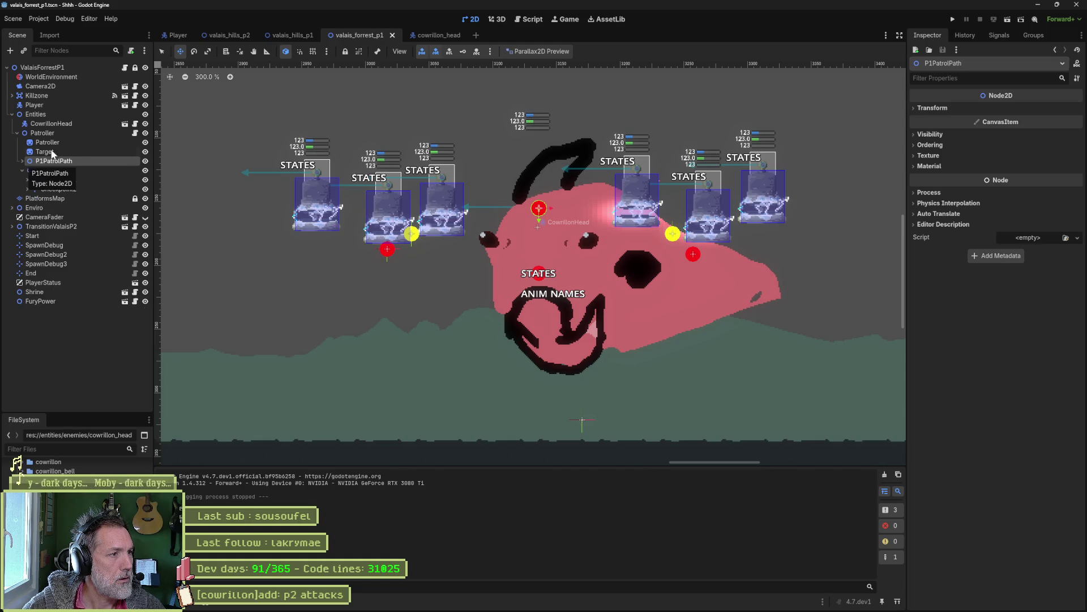
Enable Show Points on the Patroller, test-run the game with patrol points visible, then switch to Asana.
{"action": "left_click", "coordinate": [74, 134]}
{"action": "left_click", "coordinate": [1011, 258]}
{"action": "key", "text": "F6"}
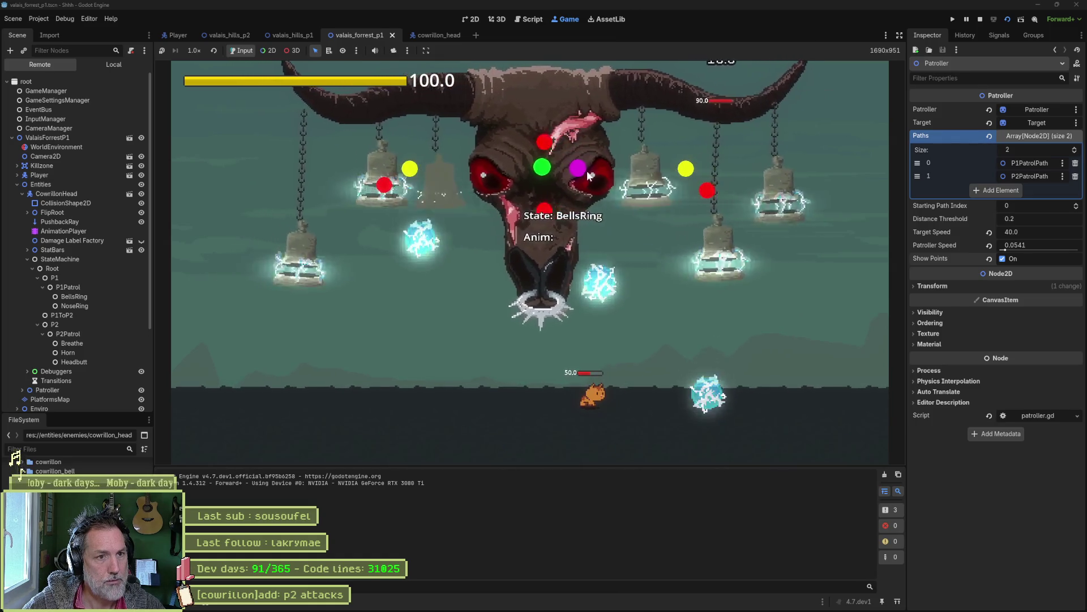
{"action": "key", "text": "F8"}
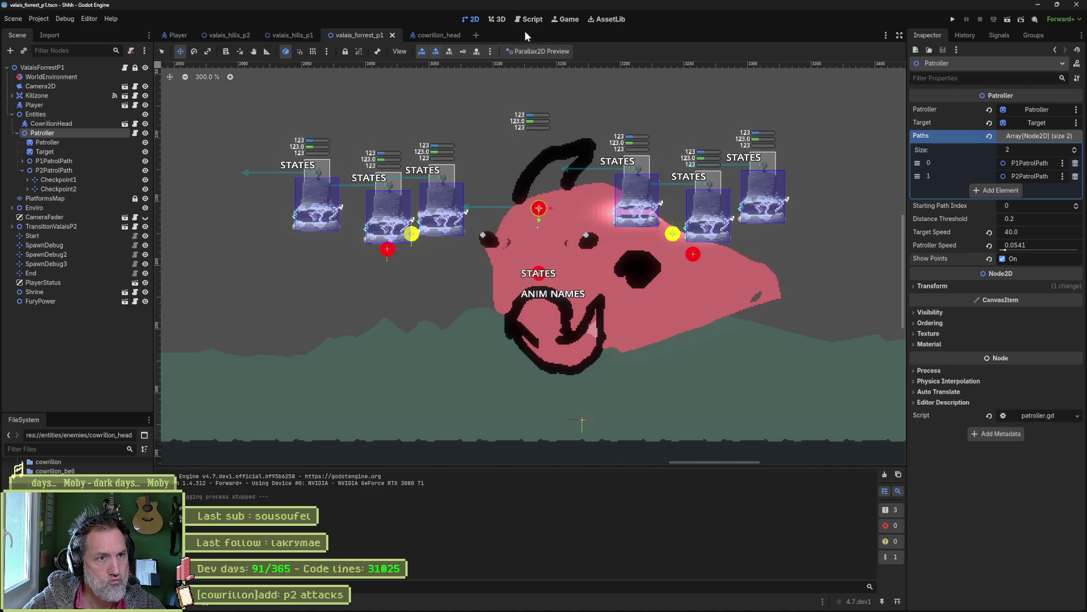
{"action": "mouse_move", "coordinate": [674, 606]}
{"action": "left_click", "coordinate": [602, 602]}
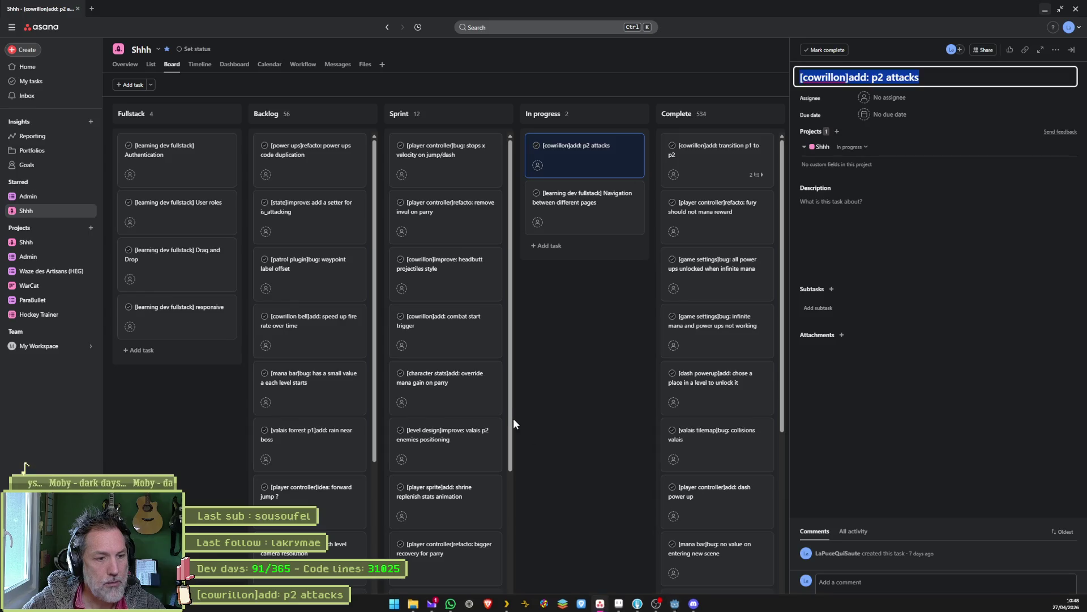
Add an In progress task titled '[cowrillon]bug: goes to patrol 1 path right away'.
{"action": "left_click", "coordinate": [623, 117]}
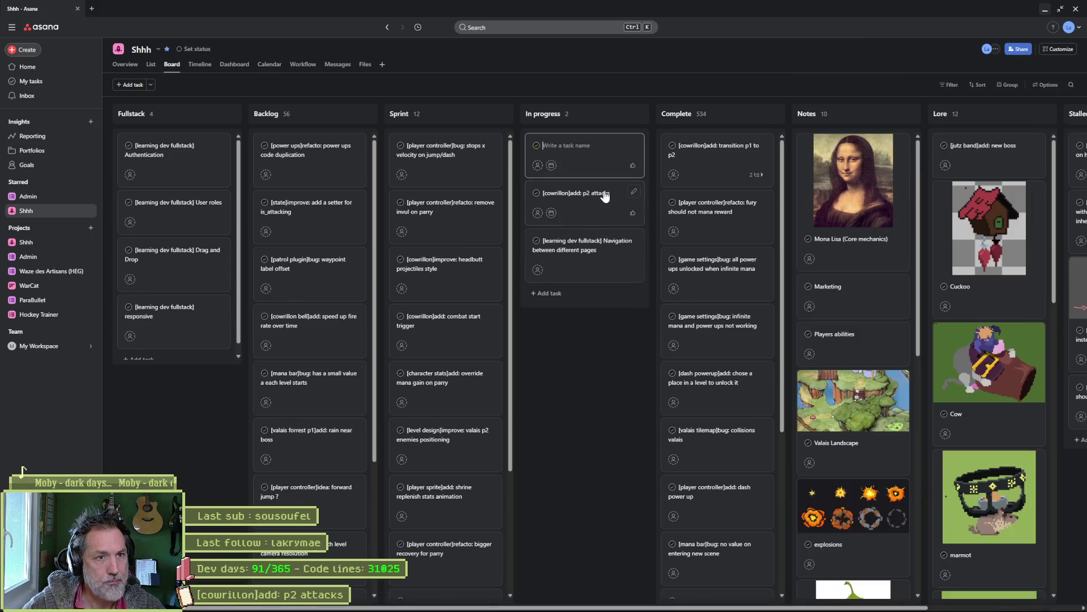
{"action": "type", "text": "[cjowr"}
{"action": "key", "text": "BackSpace"}
{"action": "key", "text": "BackSpace"}
{"action": "key", "text": "BackSpace"}
{"action": "type", "text": "cowrillon]bug: goes to"}
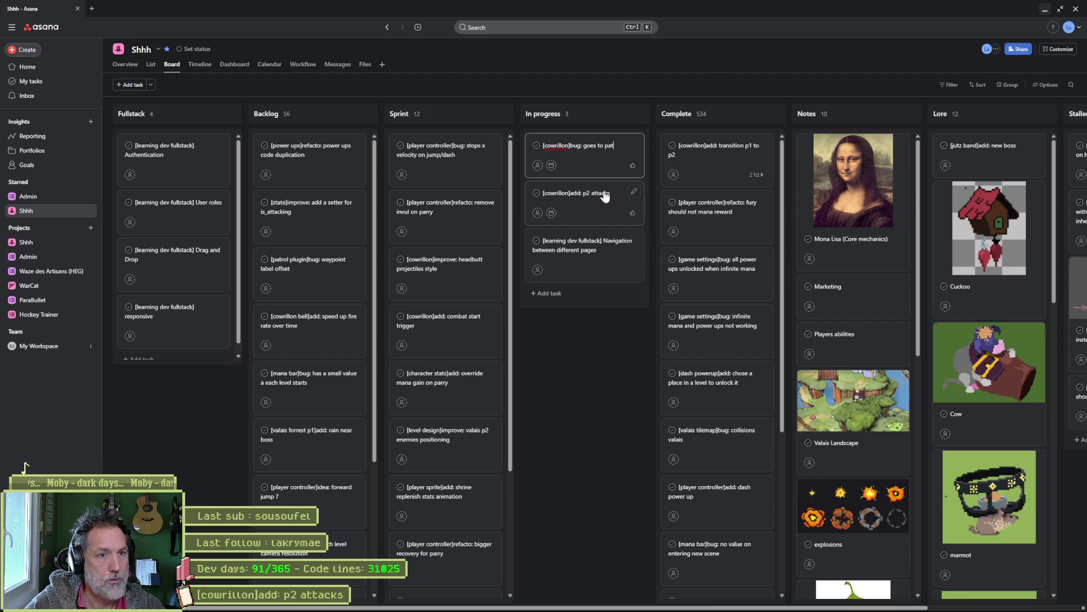
{"action": "type", "text": "path"}
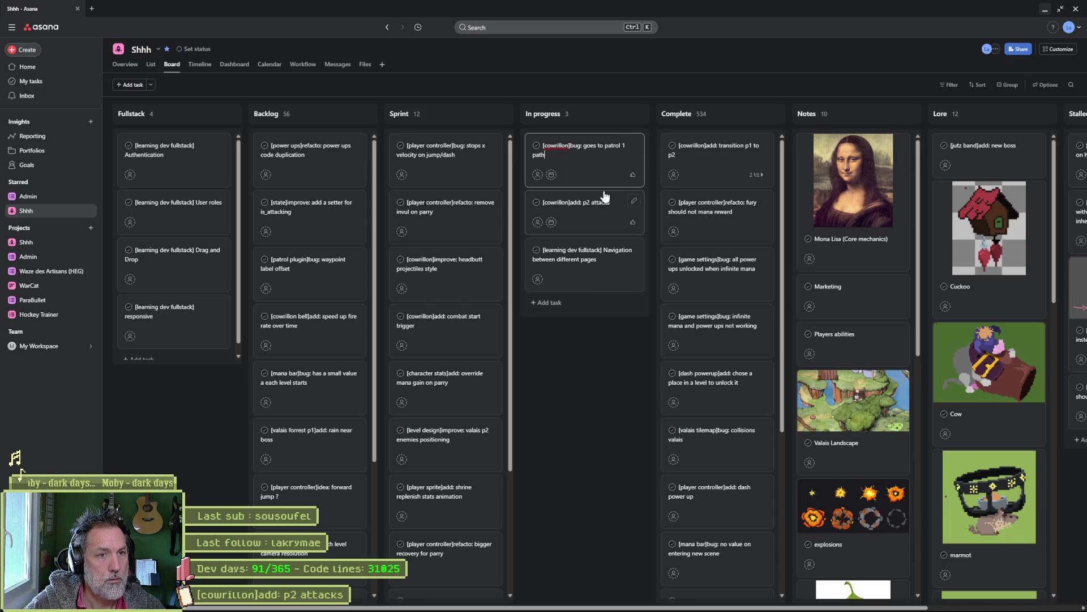
{"action": "type", "text": " right away"}
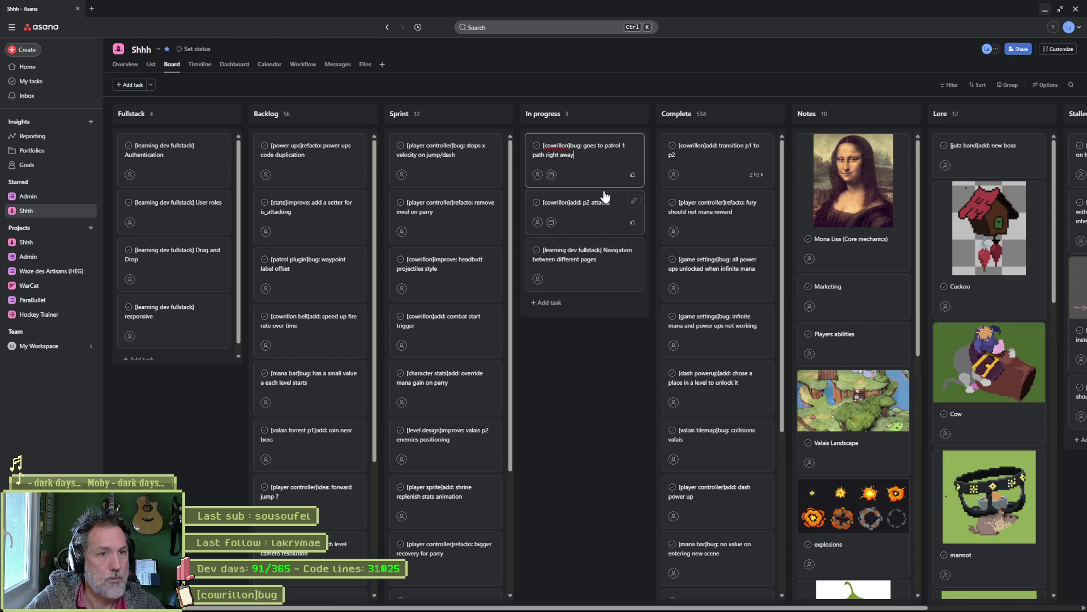
{"action": "left_click", "coordinate": [604, 349]}
Mark the '[cowrillon]add: p2 attacks' task complete and minimise the browser.
{"action": "left_click", "coordinate": [602, 202]}
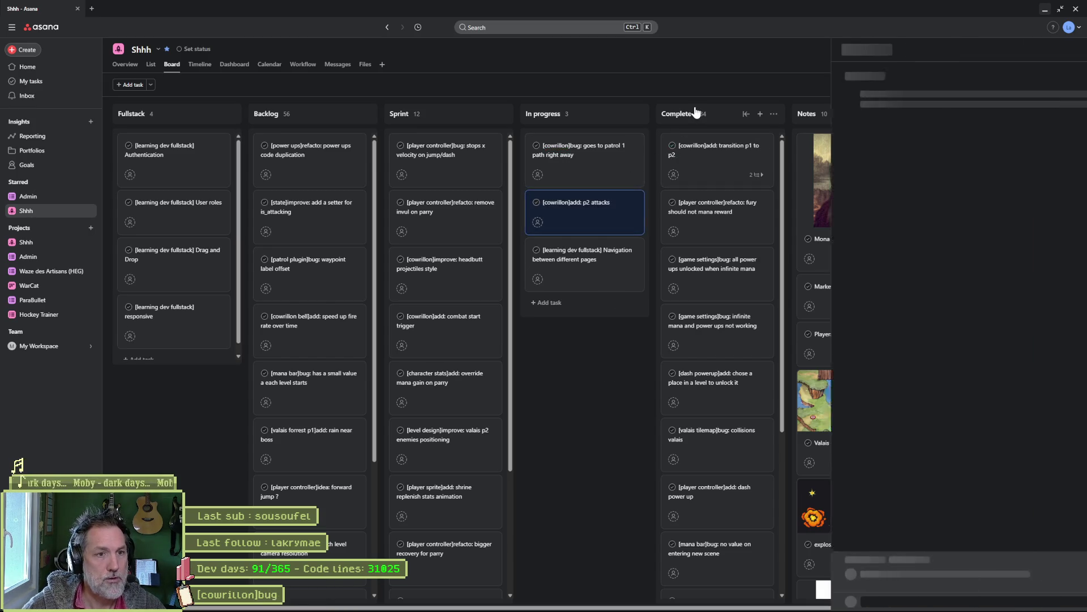
{"action": "left_click", "coordinate": [575, 408]}
{"action": "left_click", "coordinate": [1045, 9]}
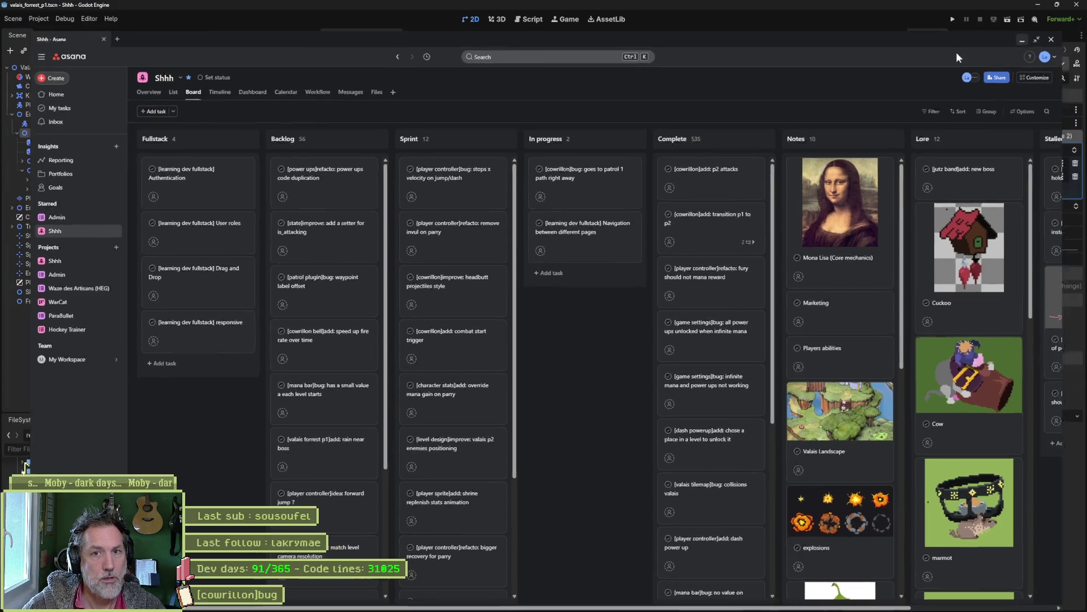
In Fork, stage and commit all seven changed files, then push master to origin.
{"action": "left_click", "coordinate": [637, 601]}
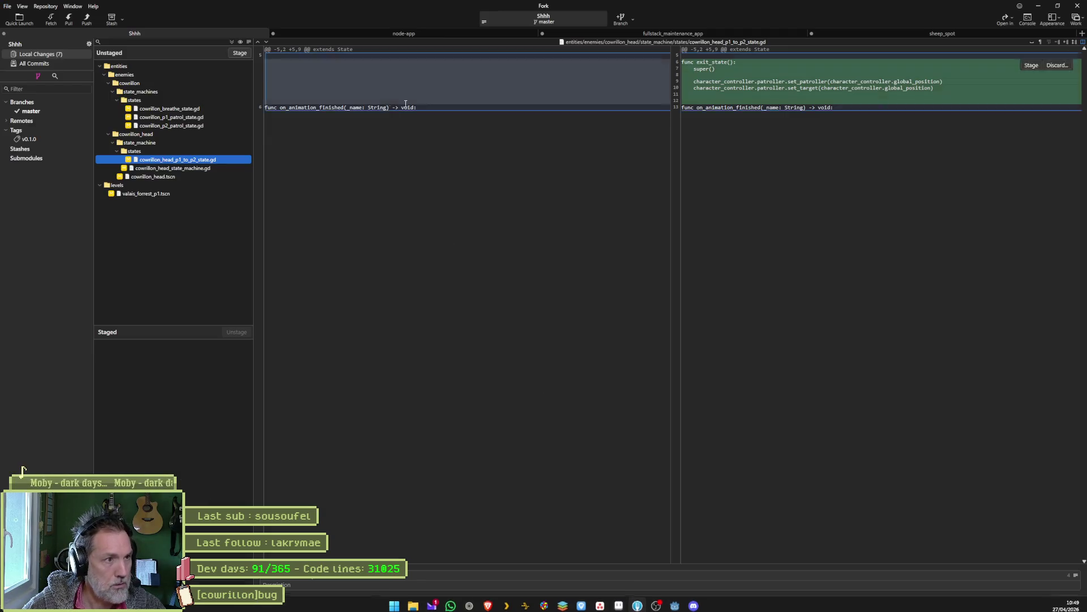
{"action": "left_click", "coordinate": [231, 42]}
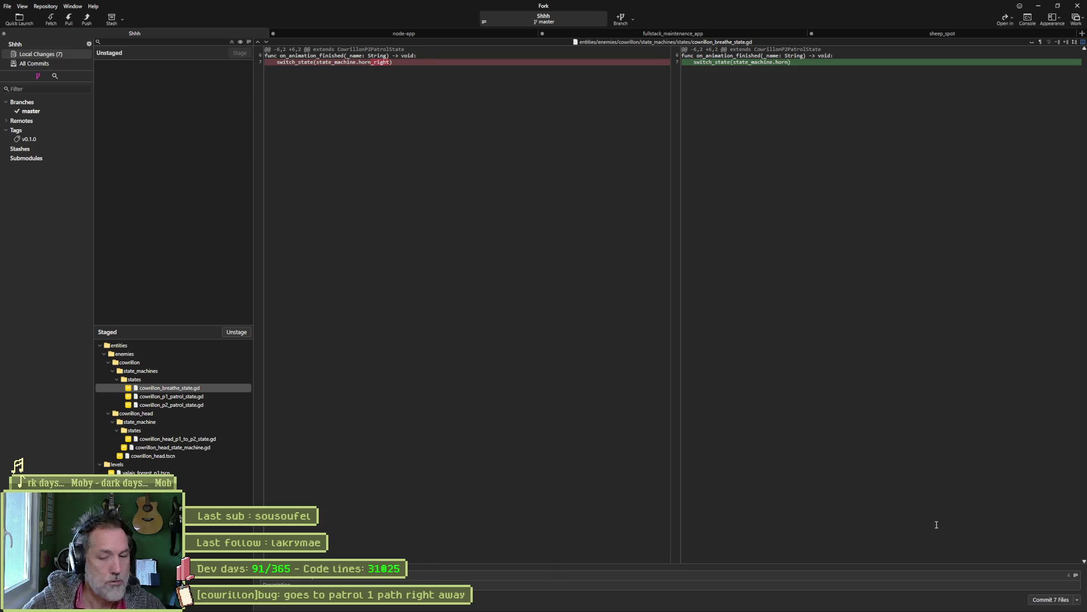
{"action": "left_click", "coordinate": [1049, 599]}
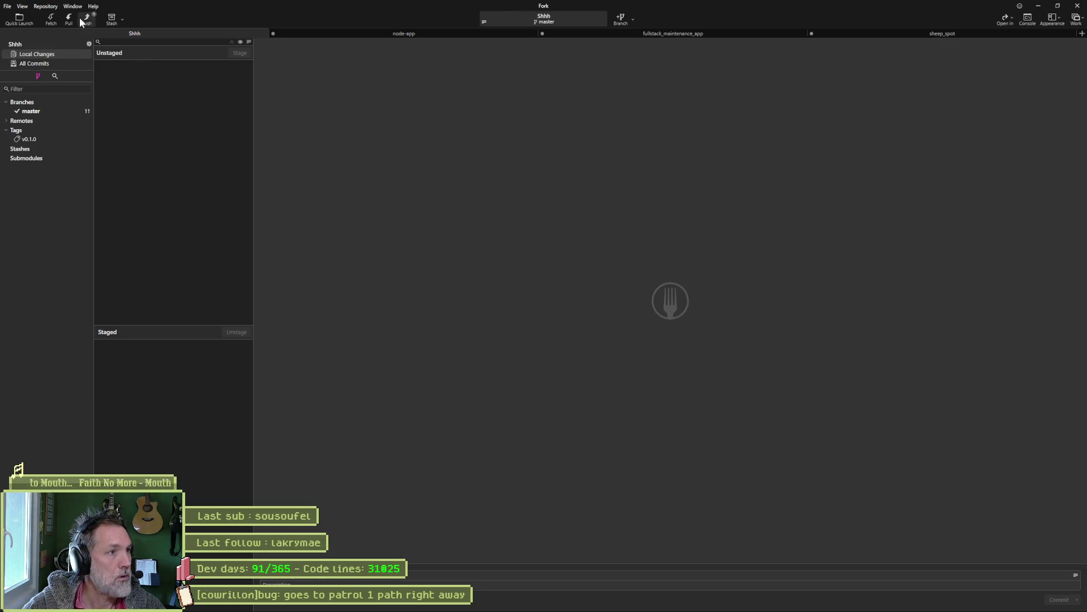
{"action": "left_click", "coordinate": [86, 19]}
{"action": "left_click", "coordinate": [598, 335]}
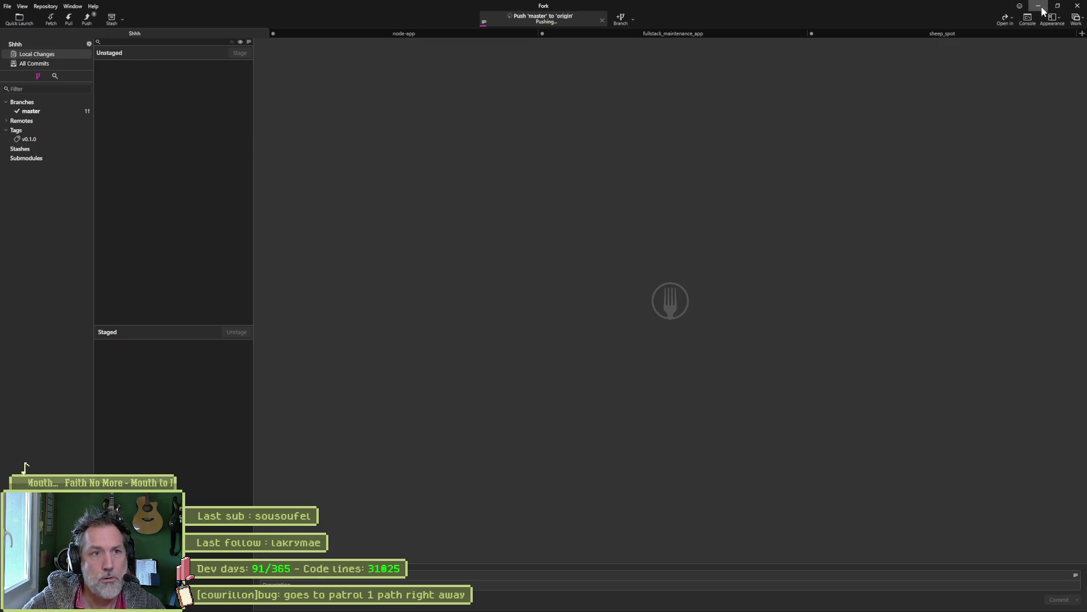
Hide Fork and the browser to return to Godot's script editor.
{"action": "left_click", "coordinate": [1040, 7]}
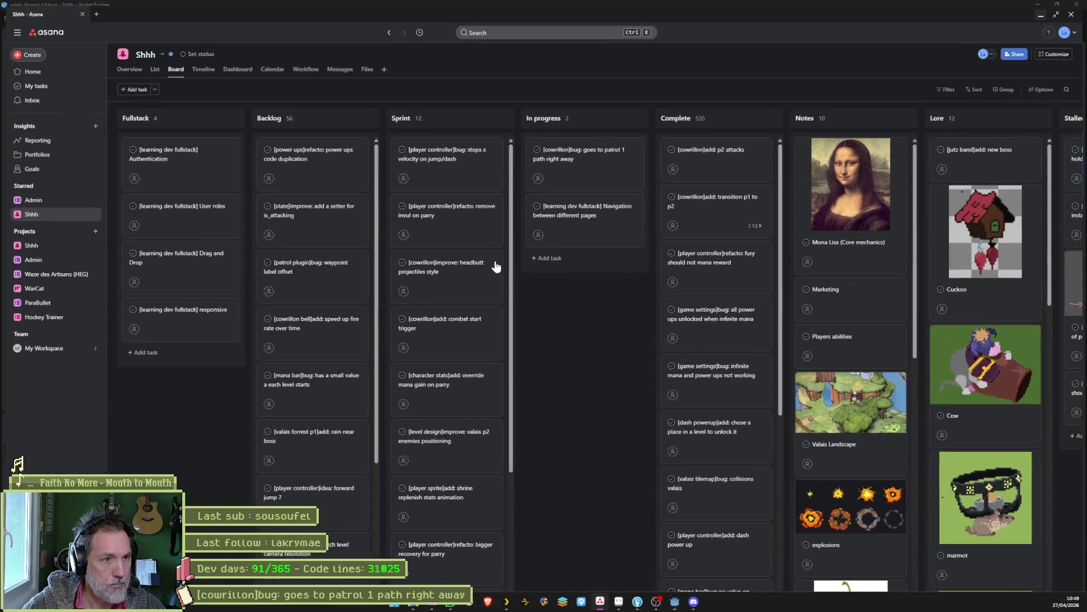
{"action": "left_click", "coordinate": [599, 603]}
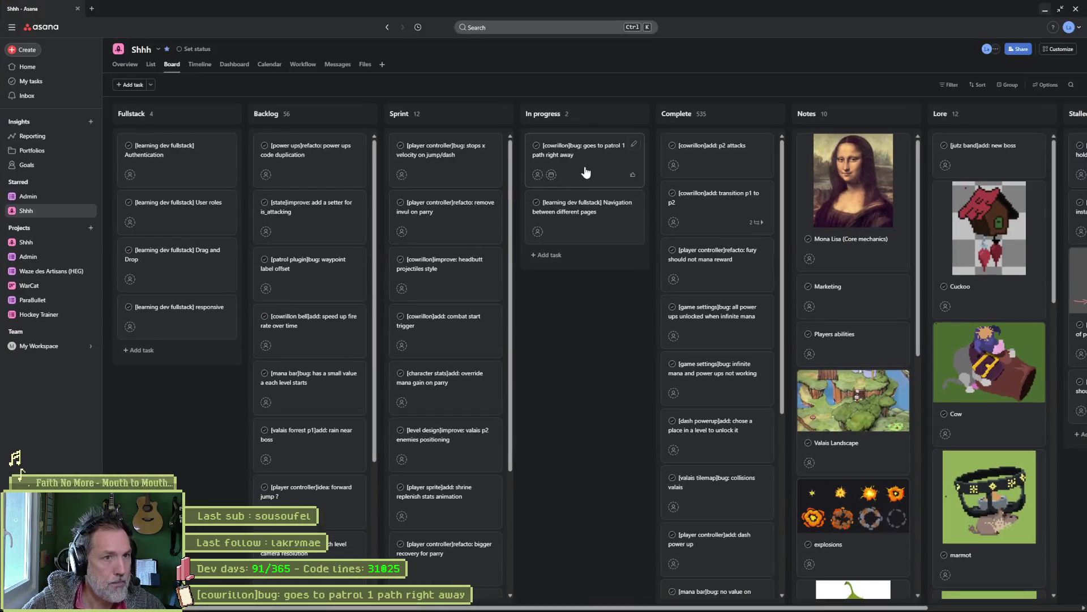
{"action": "left_click", "coordinate": [1046, 9]}
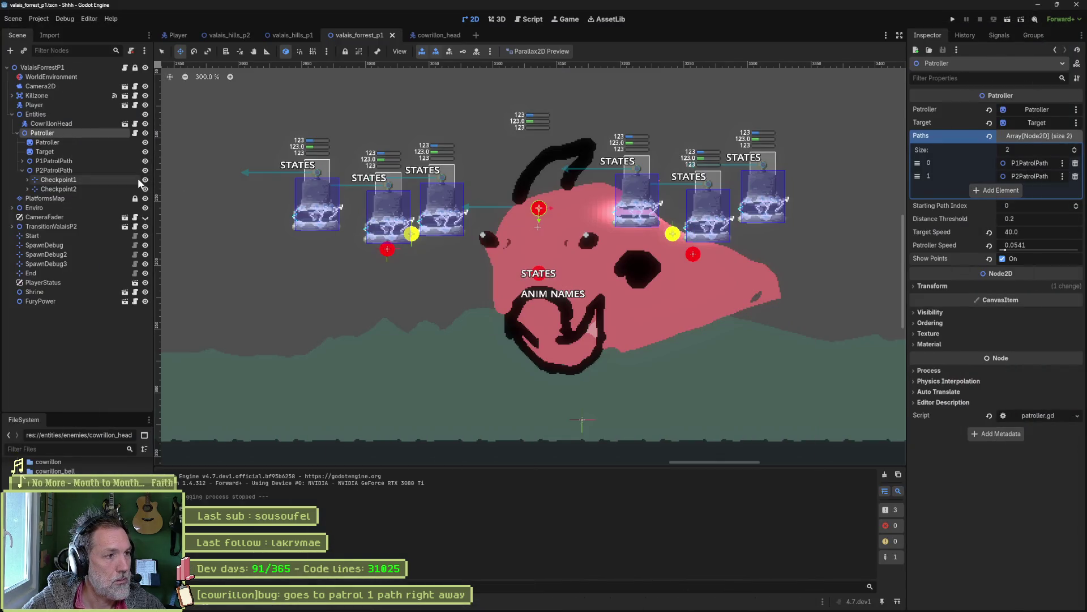
{"action": "left_click", "coordinate": [530, 21]}
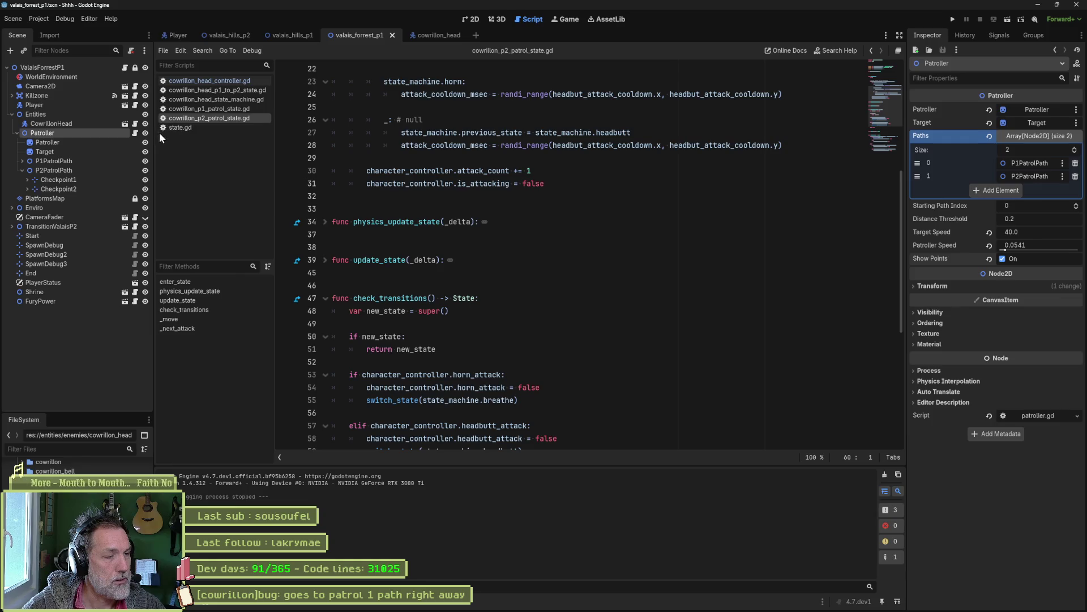
Move set_path(1) from cowrillon_p1_patrol_state.gd's exit_state into cowrillon_head_p1_to_p2_state.gd's exit_state.
{"action": "left_click", "coordinate": [229, 108]}
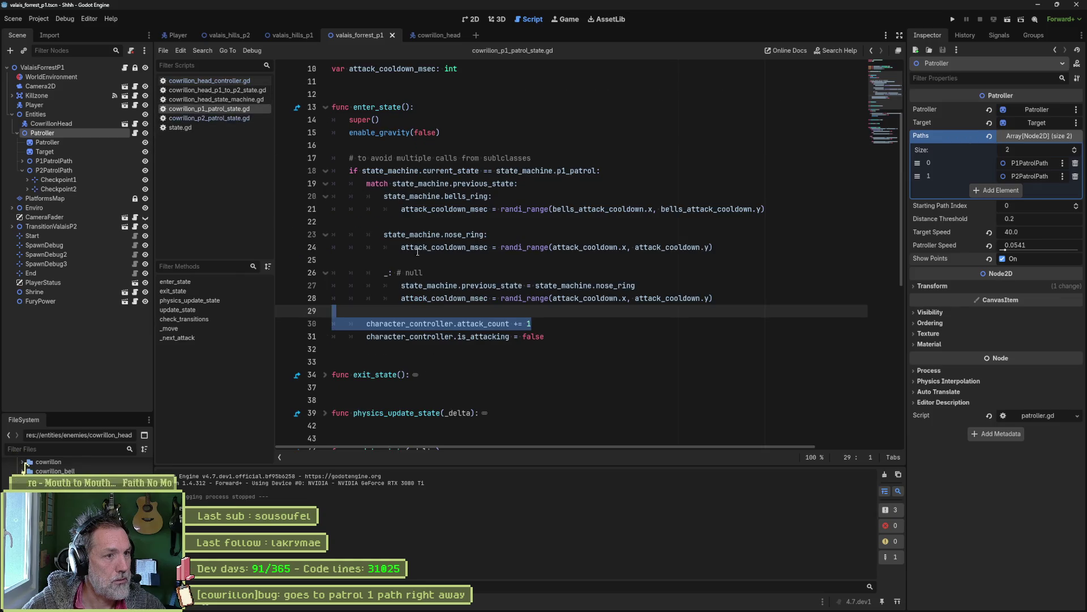
{"action": "scroll", "coordinate": [415, 226], "scroll_direction": "up", "scroll_amount": 5}
{"action": "scroll", "coordinate": [415, 227], "scroll_direction": "down", "scroll_amount": 4}
{"action": "mouse_move", "coordinate": [602, 209]}
{"action": "left_mouse_down"}
{"action": "mouse_move", "coordinate": [566, 227]}
{"action": "mouse_move", "coordinate": [448, 374]}
{"action": "left_mouse_up"}
{"action": "scroll", "coordinate": [326, 195], "scroll_direction": "down", "scroll_amount": 6}
{"action": "left_click", "coordinate": [326, 184]}
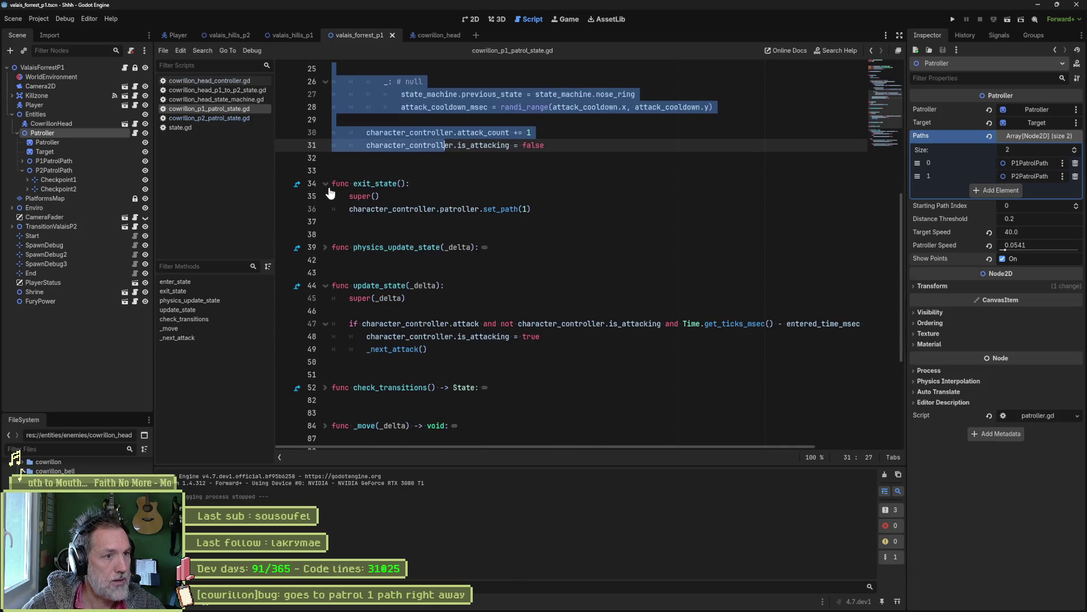
{"action": "left_click", "coordinate": [550, 208]}
{"action": "left_click_drag", "start_coordinate": [551, 211], "coordinate": [556, 194]}
{"action": "key", "text": "ctrl+c"}
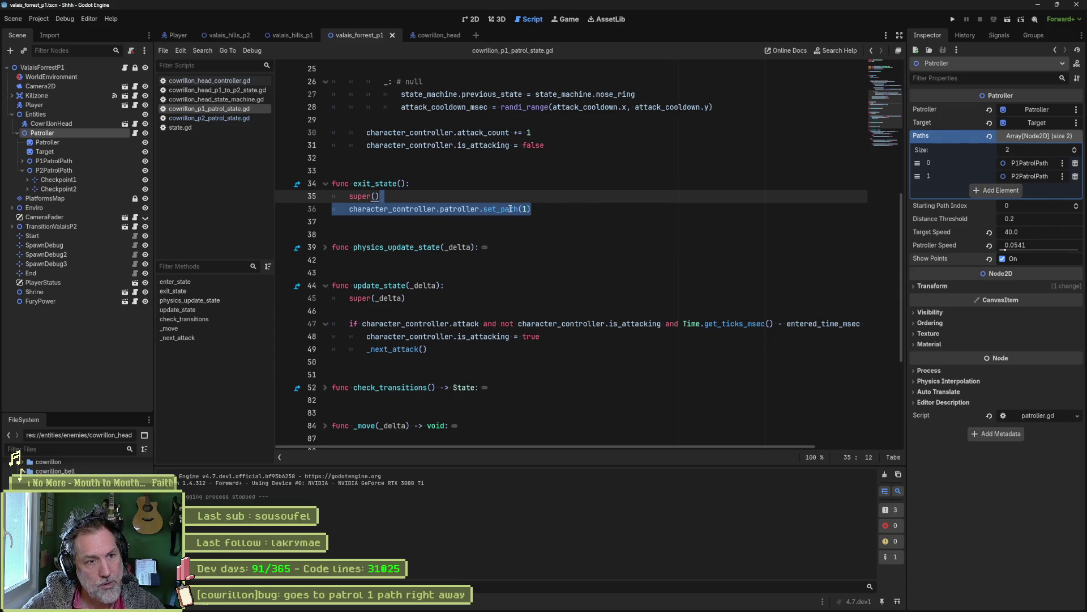
{"action": "key", "text": "BackSpace"}
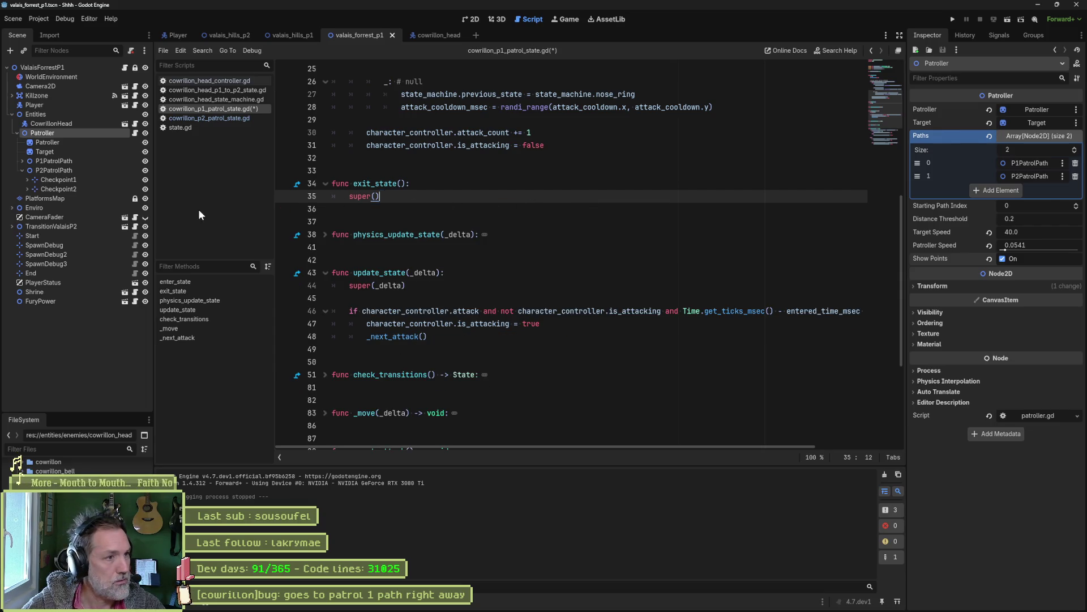
{"action": "left_click", "coordinate": [238, 90]}
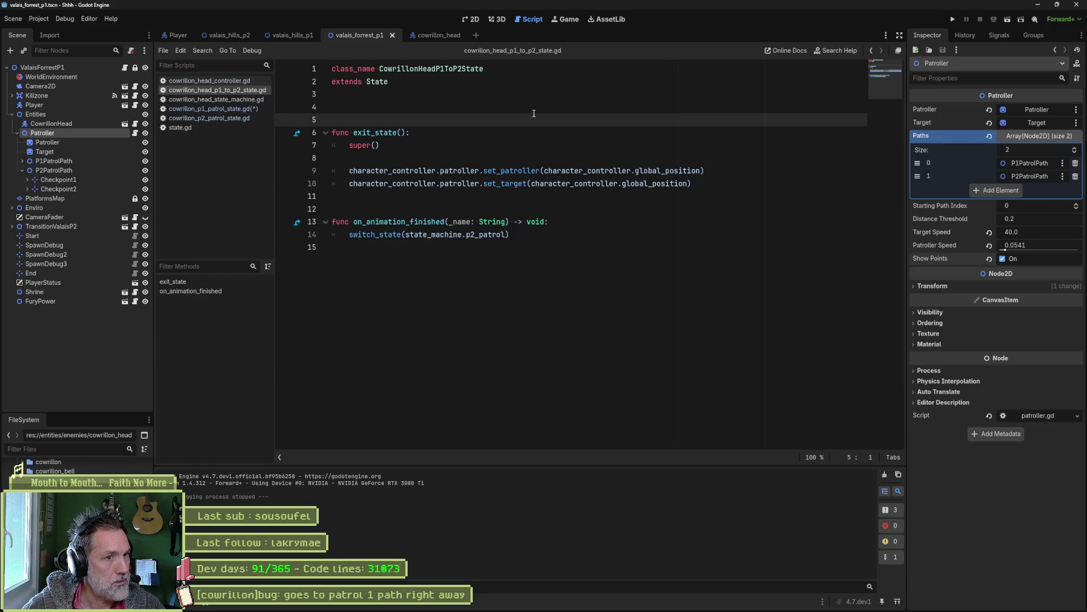
{"action": "left_click", "coordinate": [527, 158]}
{"action": "key", "text": "ctrl+v"}
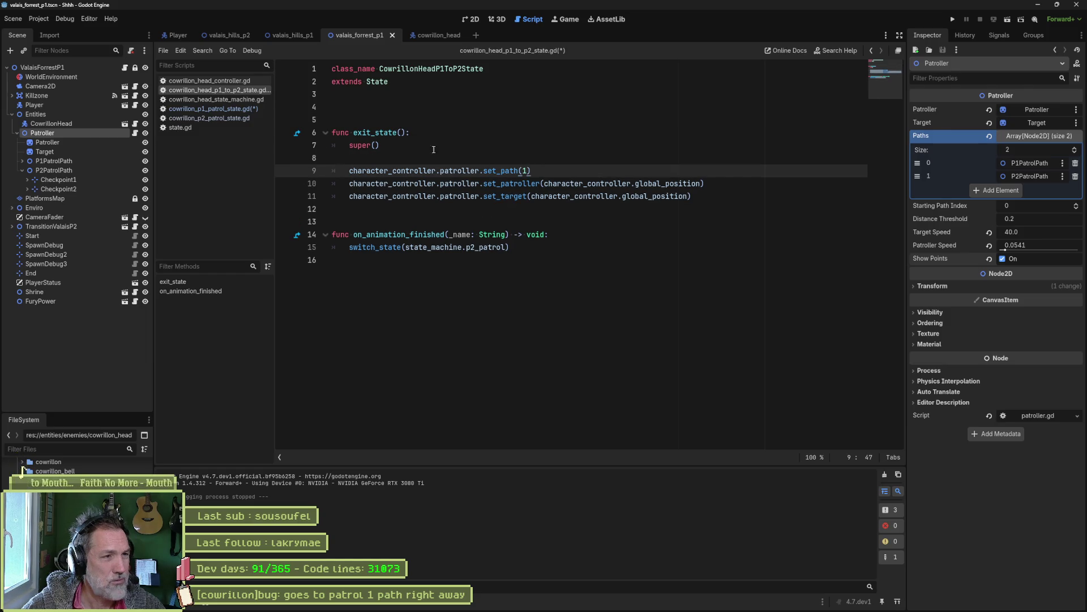
Delete the now-empty exit_state from cowrillon_p1_patrol_state.gd, save, and run the game.
{"action": "left_click", "coordinate": [253, 109]}
{"action": "left_click", "coordinate": [451, 179]}
{"action": "key", "text": "ctrl+shift+k"}
{"action": "key", "text": "ctrl+shift+k"}
{"action": "key", "text": "ctrl+shift+k"}
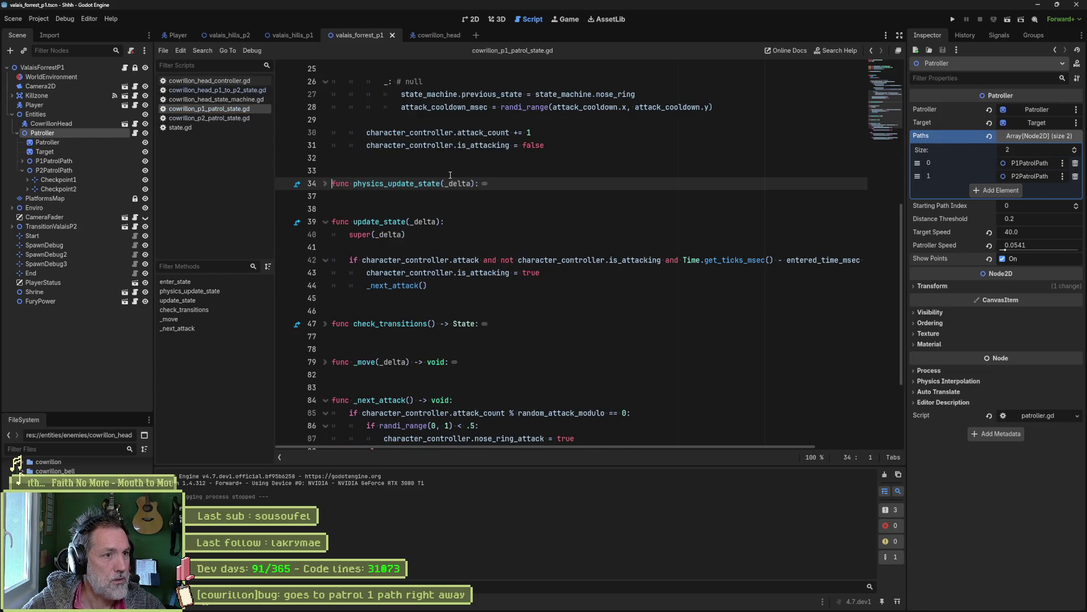
{"action": "left_click", "coordinate": [447, 168]}
{"action": "key", "text": "ctrl+s"}
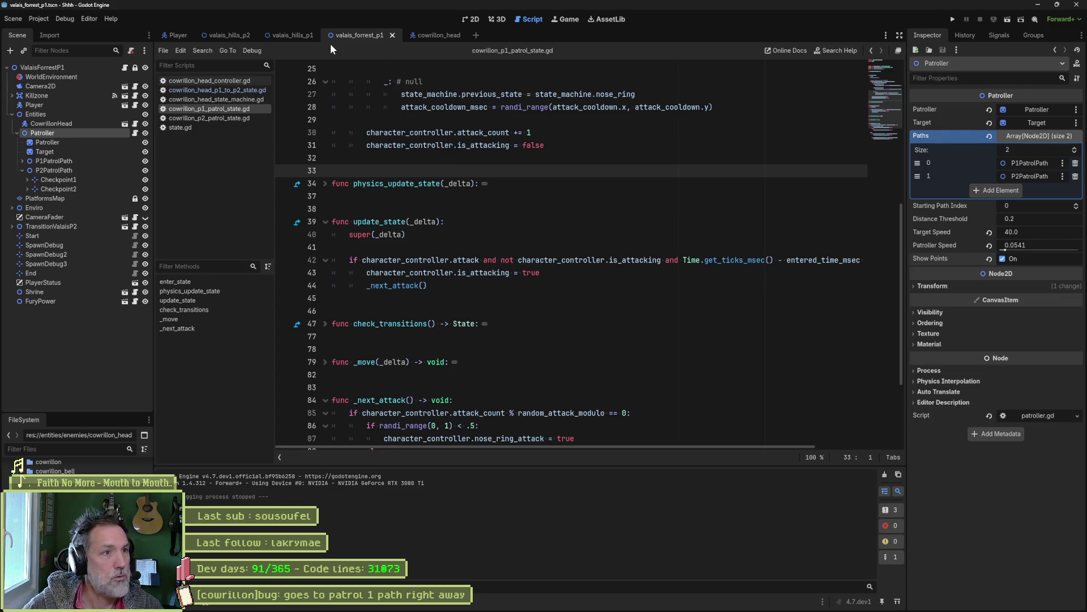
{"action": "key", "text": "F5"}
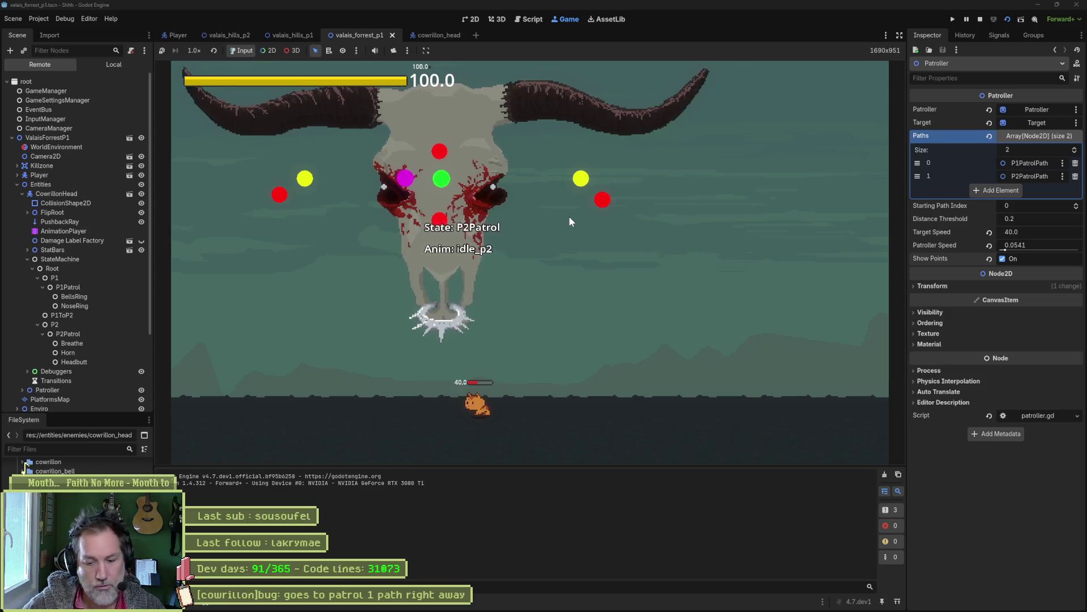
Stop the test and read the set_path and set_patroller functions in patroller.gd.
{"action": "key", "text": "F8"}
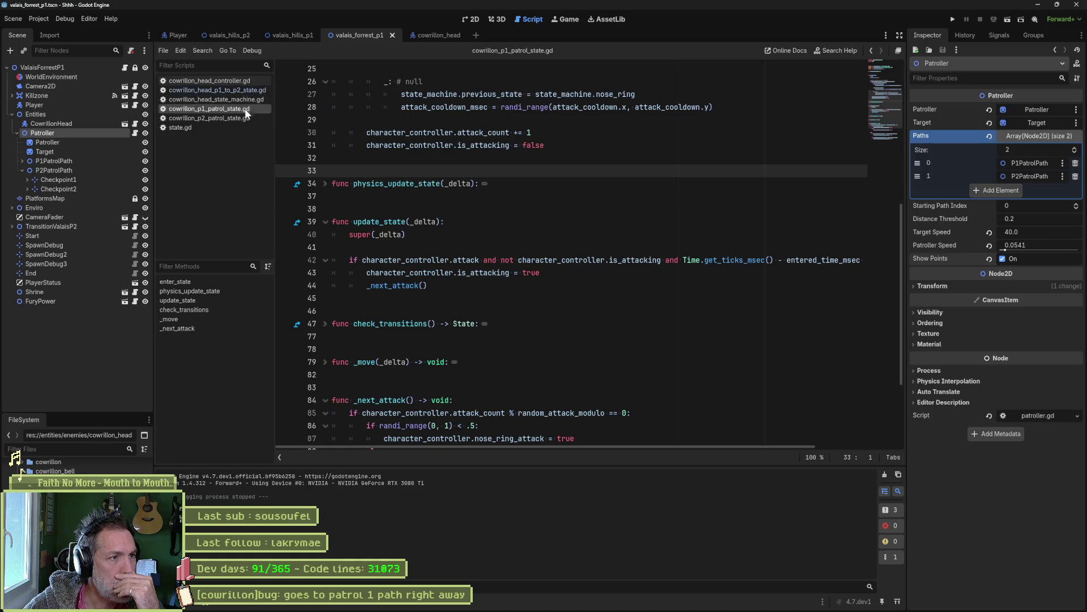
{"action": "left_click", "coordinate": [249, 90]}
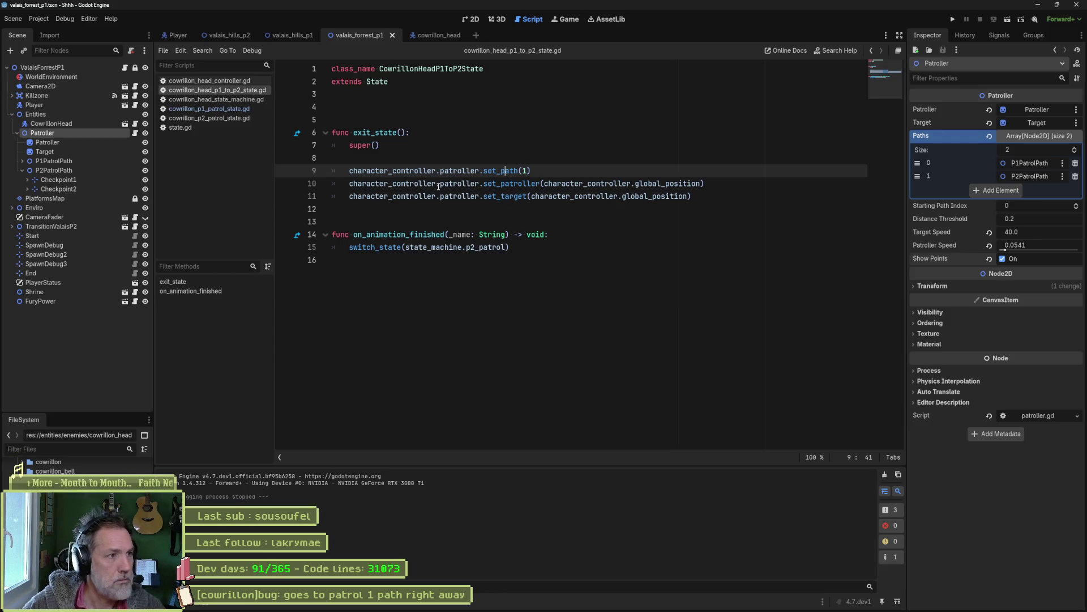
{"action": "left_click", "coordinate": [498, 196], "text": "ctrl"}
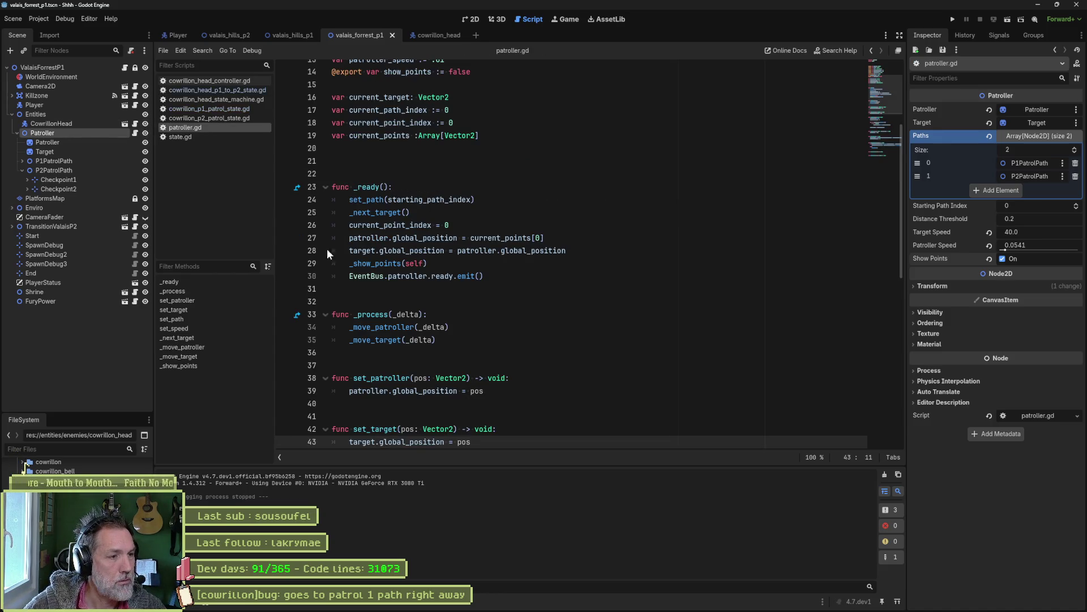
{"action": "left_click", "coordinate": [419, 263]}
{"action": "key", "text": "ctrl+alt+f"}
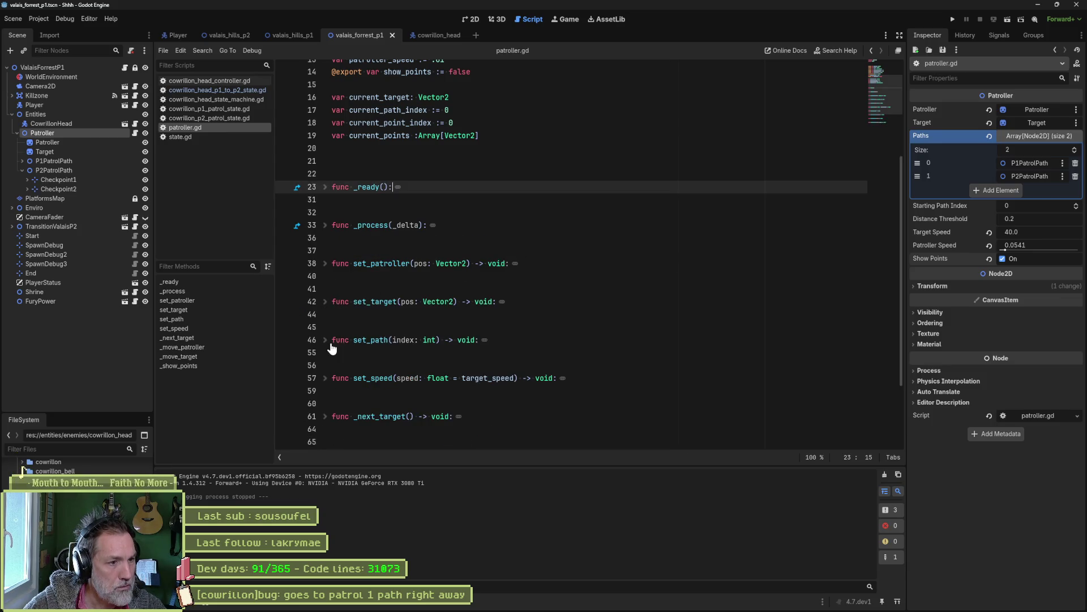
{"action": "left_click", "coordinate": [326, 340]}
{"action": "scroll", "coordinate": [425, 290], "scroll_direction": "down", "scroll_amount": 2}
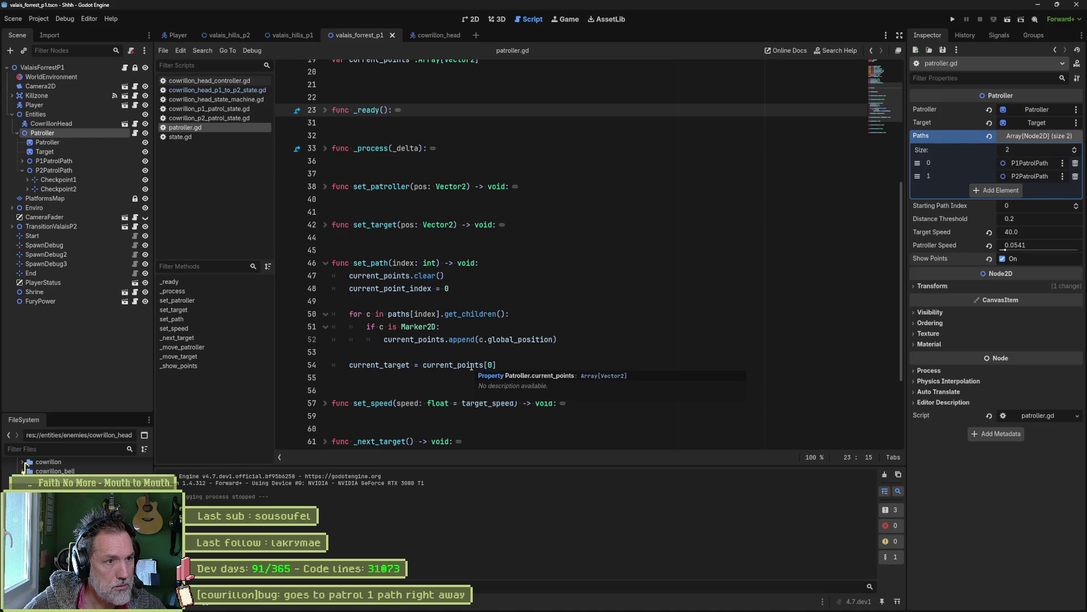
{"action": "left_click", "coordinate": [325, 186]}
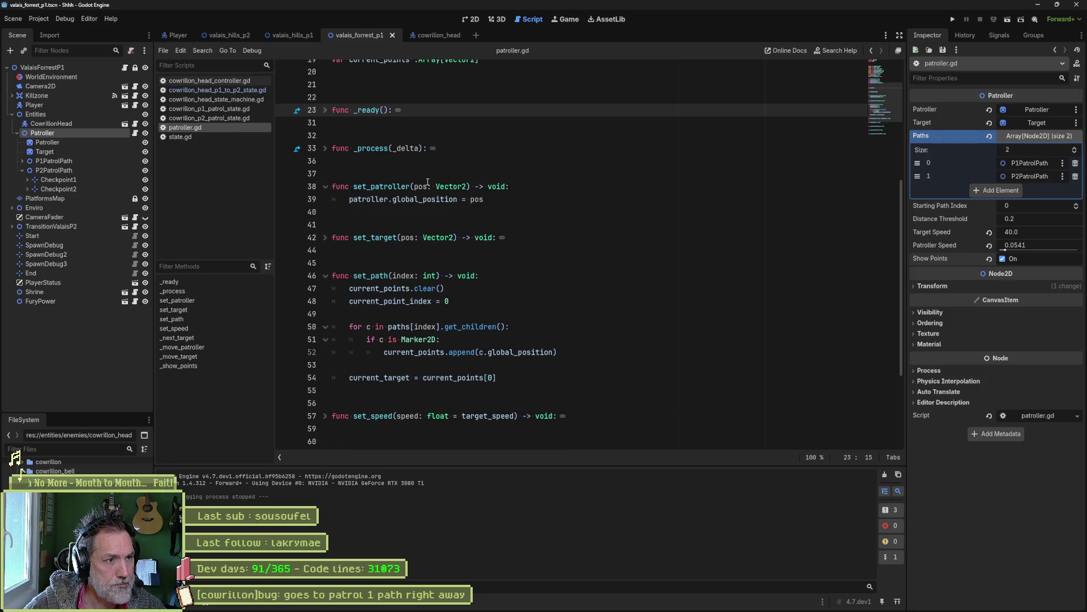
Edit exit_state in cowrillon_head_p1_to_p2_state.gd around set_path(1) and the global_position arguments.
{"action": "left_click", "coordinate": [248, 92]}
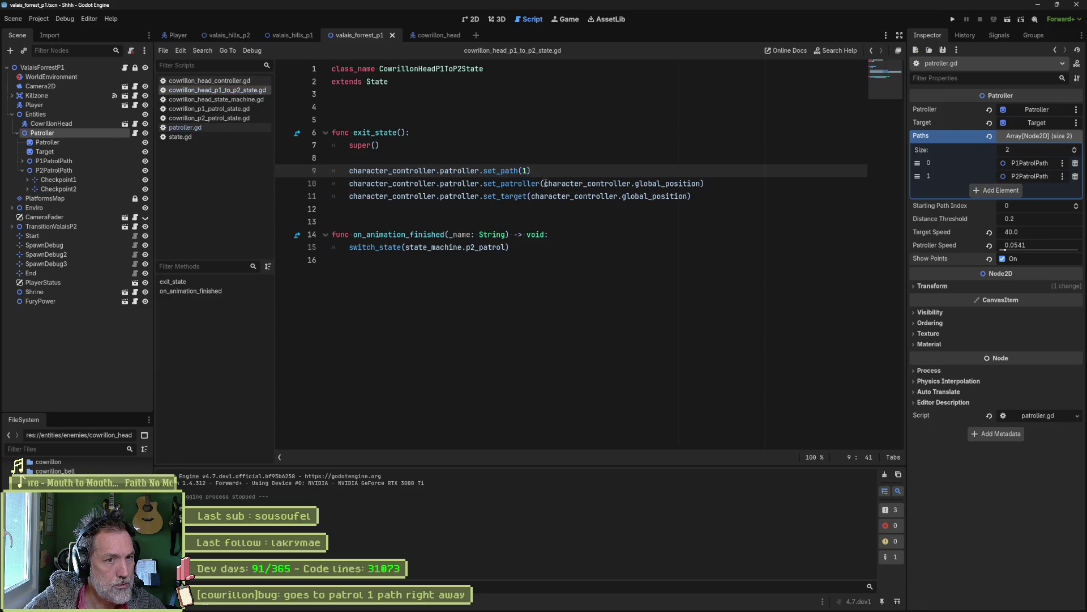
{"action": "left_click_drag", "start_coordinate": [545, 184], "coordinate": [701, 185]}
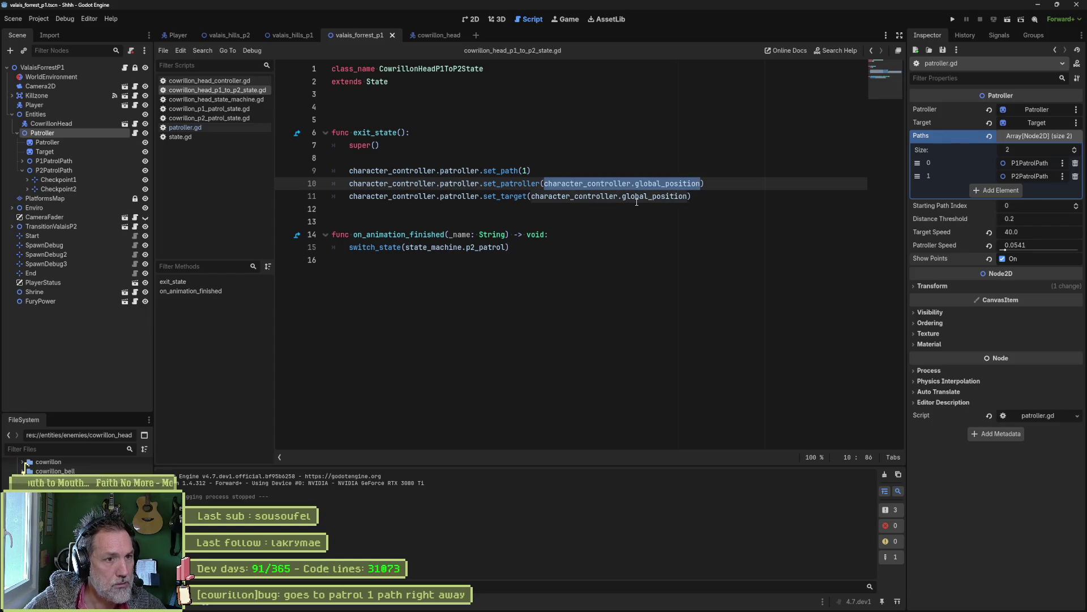
{"action": "left_click", "coordinate": [500, 171]}
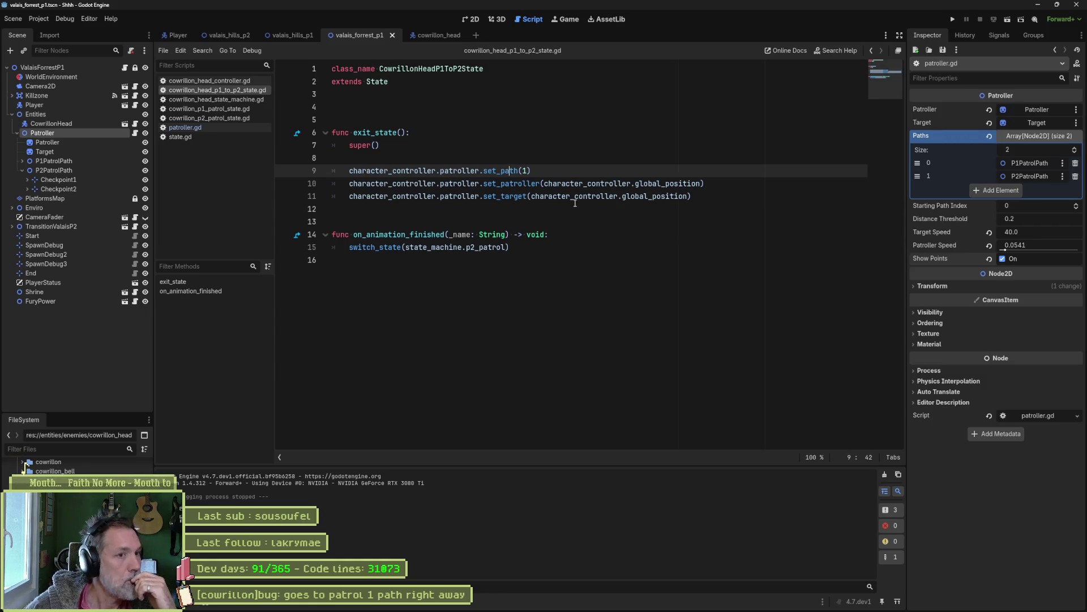
Run the scene, inspect the running Patroller and Target nodes, pause, then stop the game.
{"action": "key", "text": "F6"}
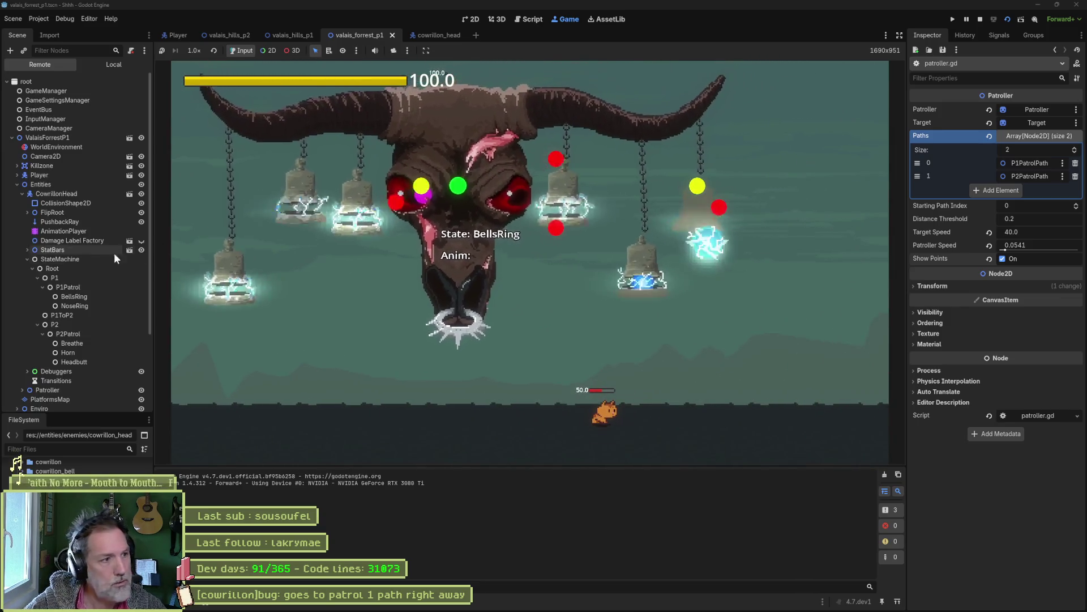
{"action": "left_click", "coordinate": [65, 391]}
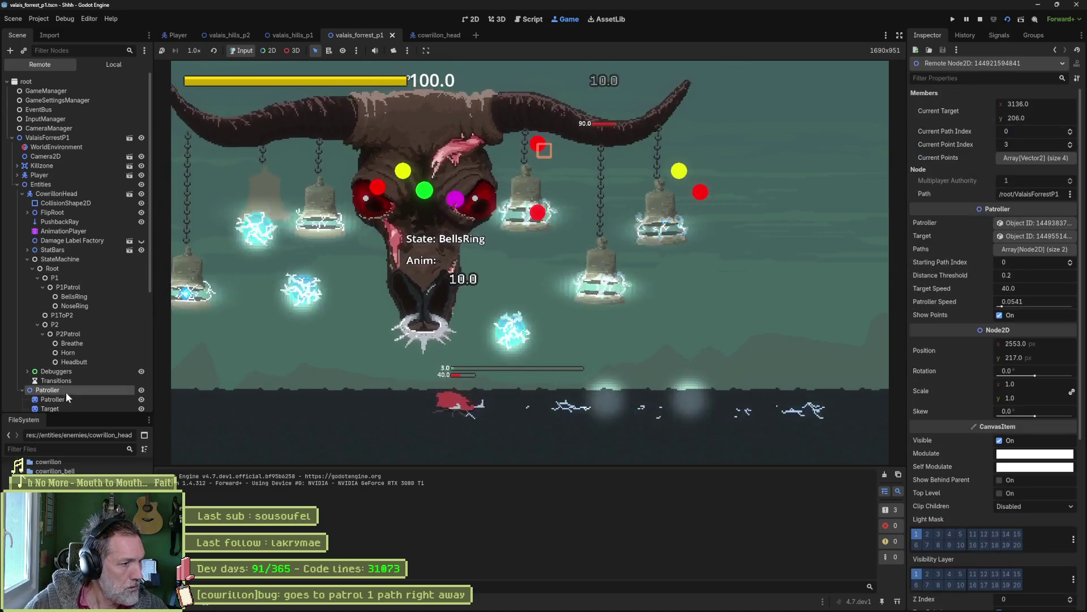
{"action": "scroll", "coordinate": [76, 393], "scroll_direction": "down", "scroll_amount": 5}
{"action": "left_click", "coordinate": [100, 275]}
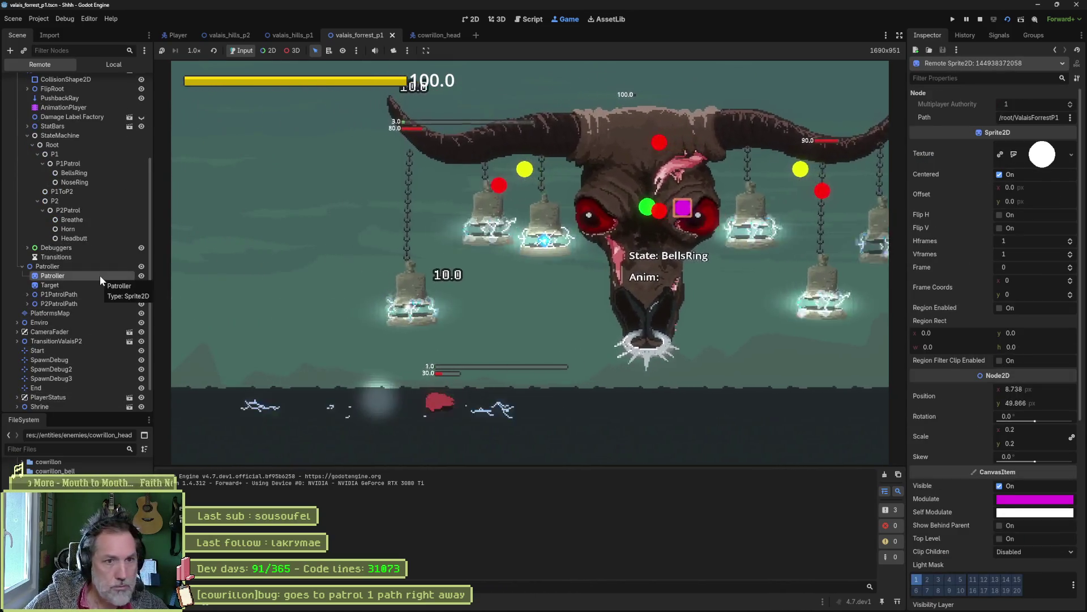
{"action": "left_click", "coordinate": [96, 287]}
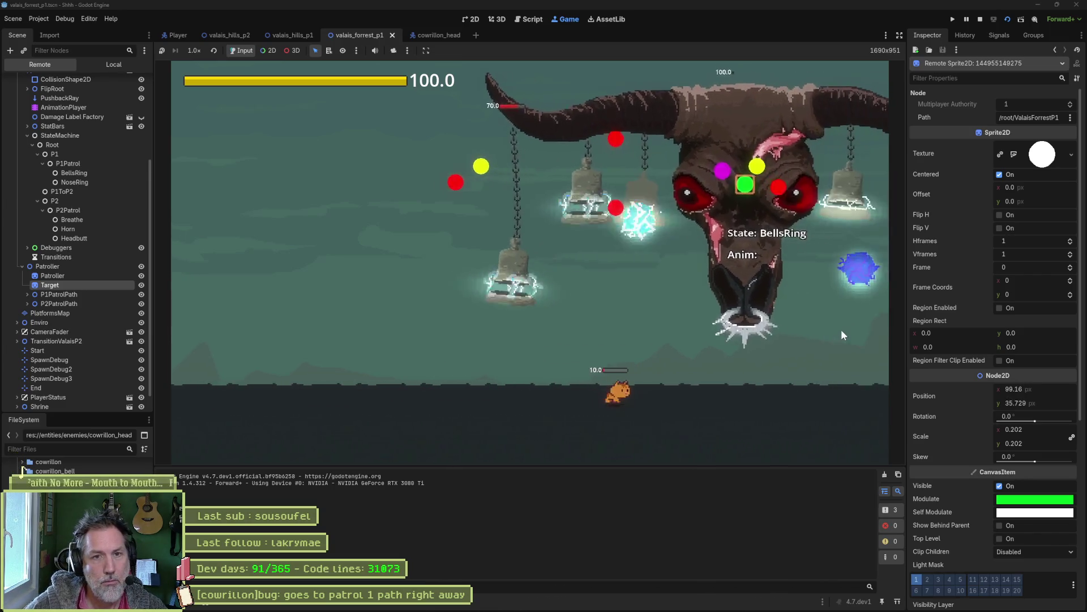
{"action": "left_click", "coordinate": [967, 19]}
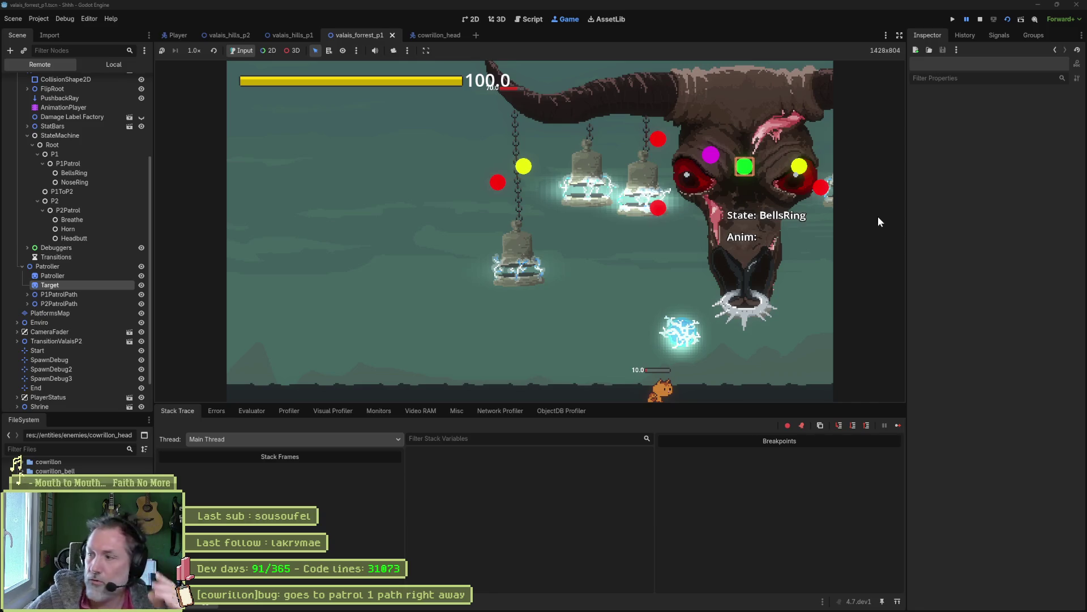
{"action": "key", "text": "F8"}
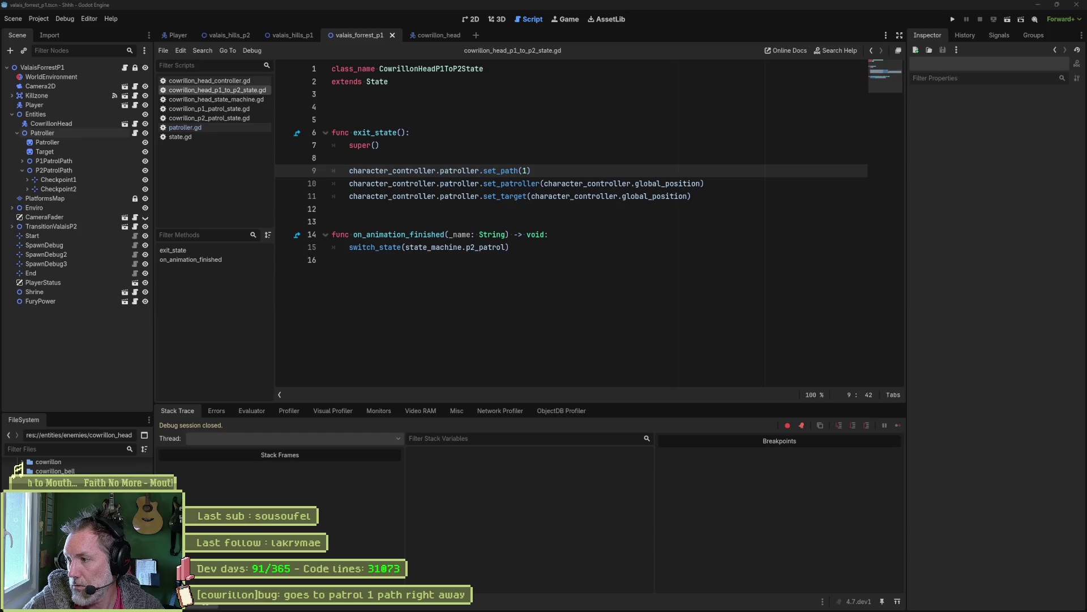
Run the scene once more and stop it.
{"action": "left_click", "coordinate": [716, 308]}
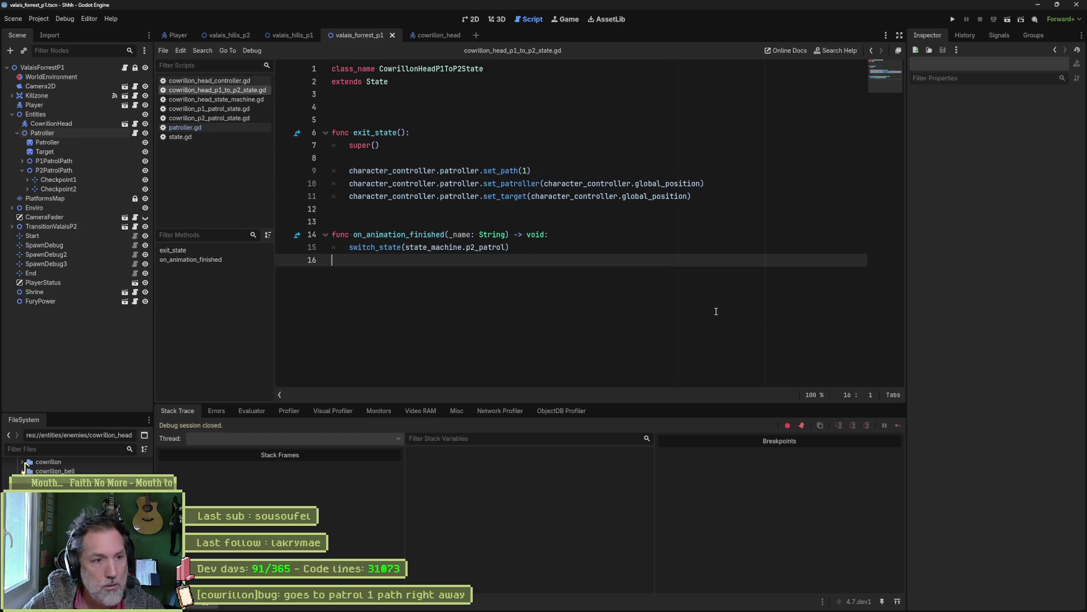
{"action": "key", "text": "F5"}
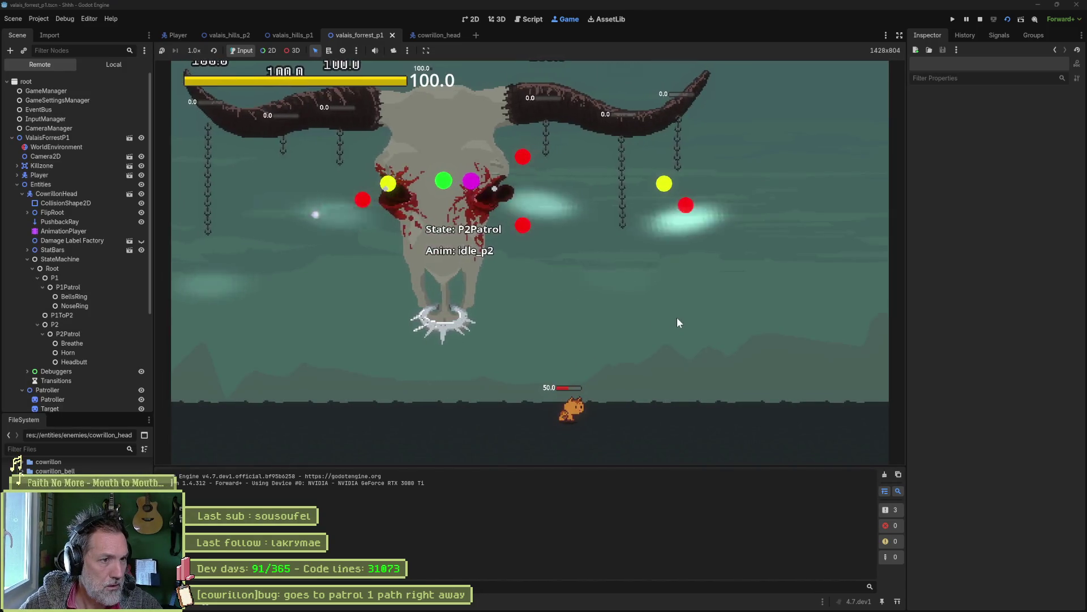
{"action": "key", "text": "F8"}
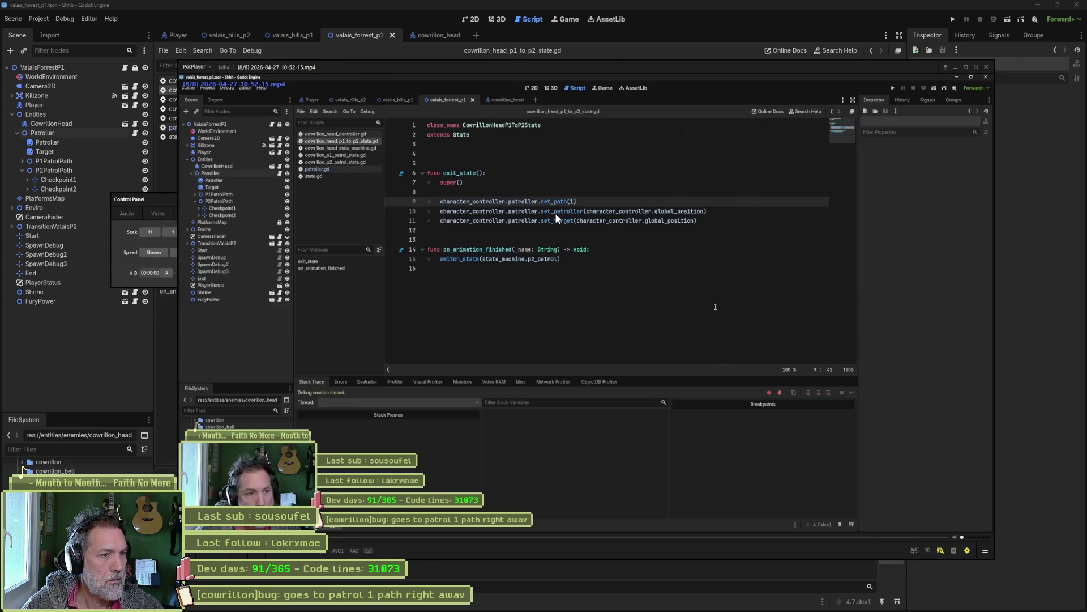
Seek to the boss scene and step frames through the white flash and growing circle to the pink flash.
{"action": "left_click", "coordinate": [478, 537]}
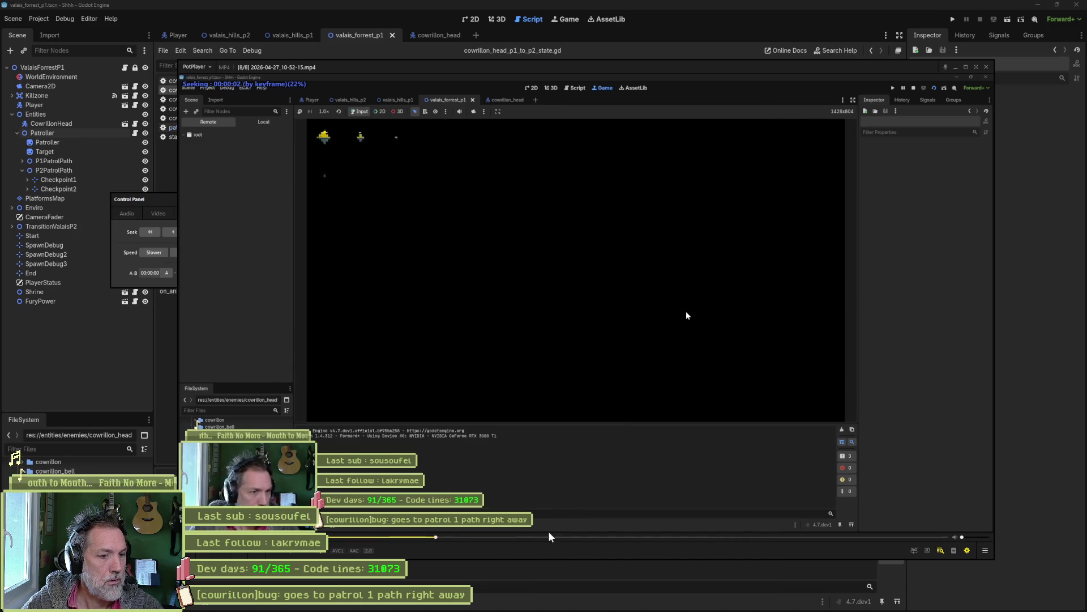
{"action": "key", "text": "f"}
{"action": "key", "text": "f"}
{"action": "key", "text": "f"}
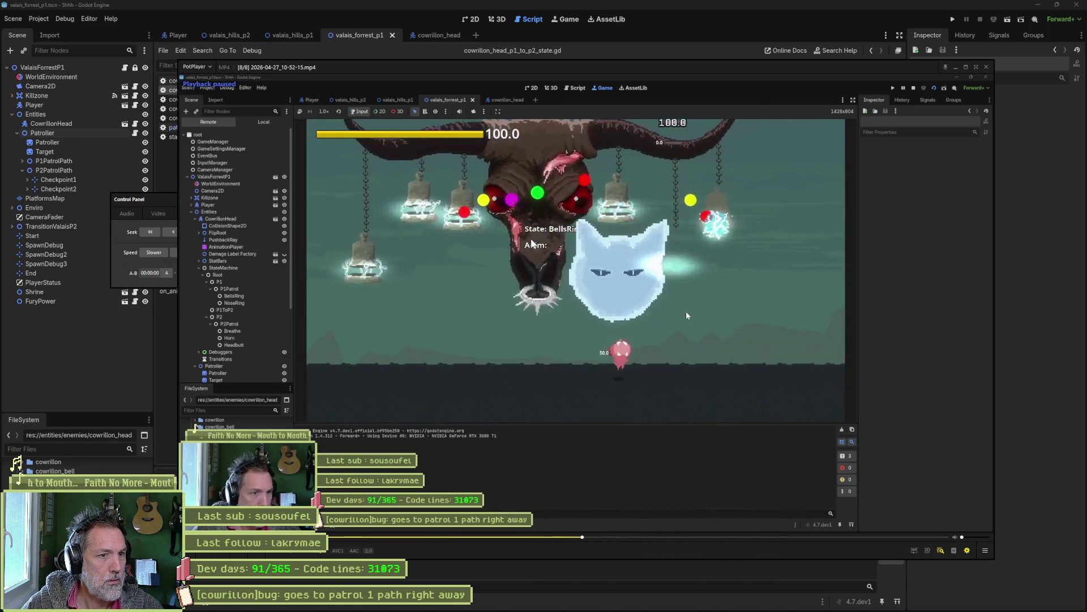
{"action": "key", "text": "f"}
{"action": "key", "text": "f"}
{"action": "key", "text": "f"}
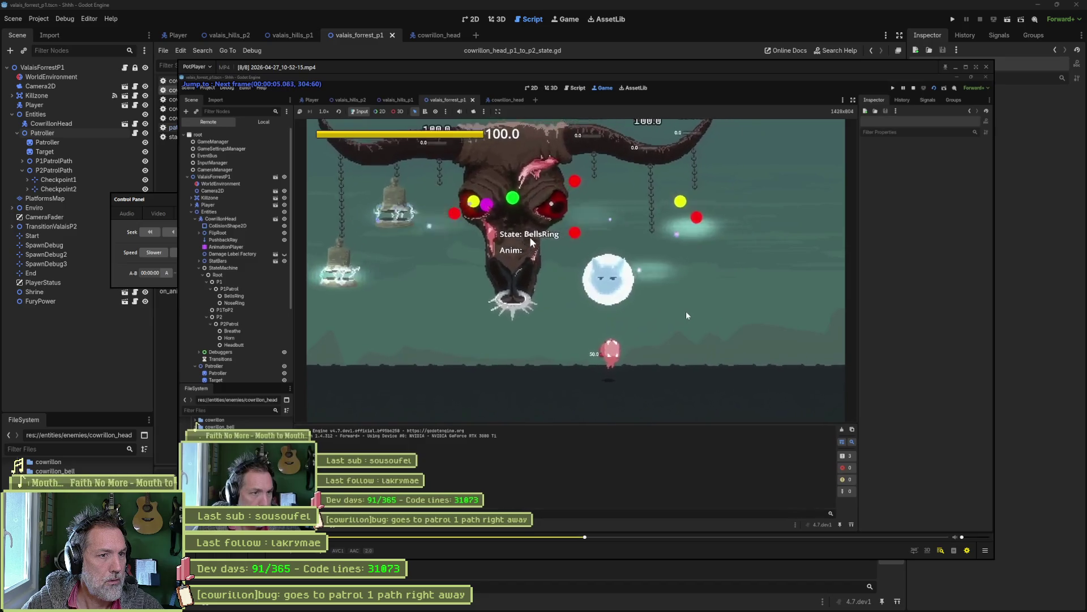
{"action": "key", "text": "f"}
{"action": "key", "text": "f"}
{"action": "key", "text": "f"}
{"action": "key", "text": "f"}
{"action": "key", "text": "f"}
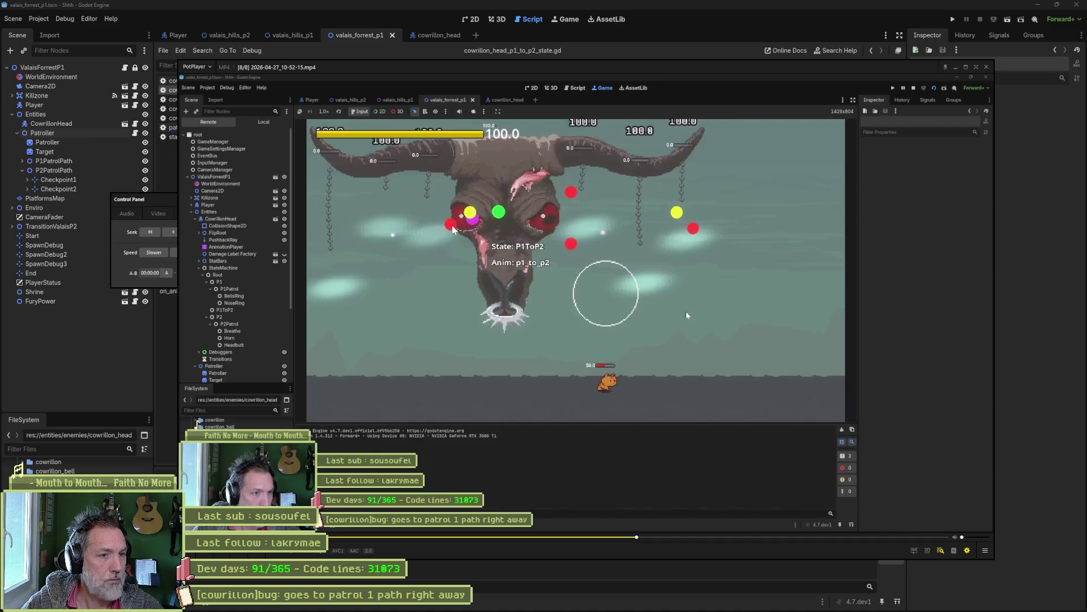
{"action": "key", "text": "f"}
{"action": "key", "text": "f"}
{"action": "key", "text": "f"}
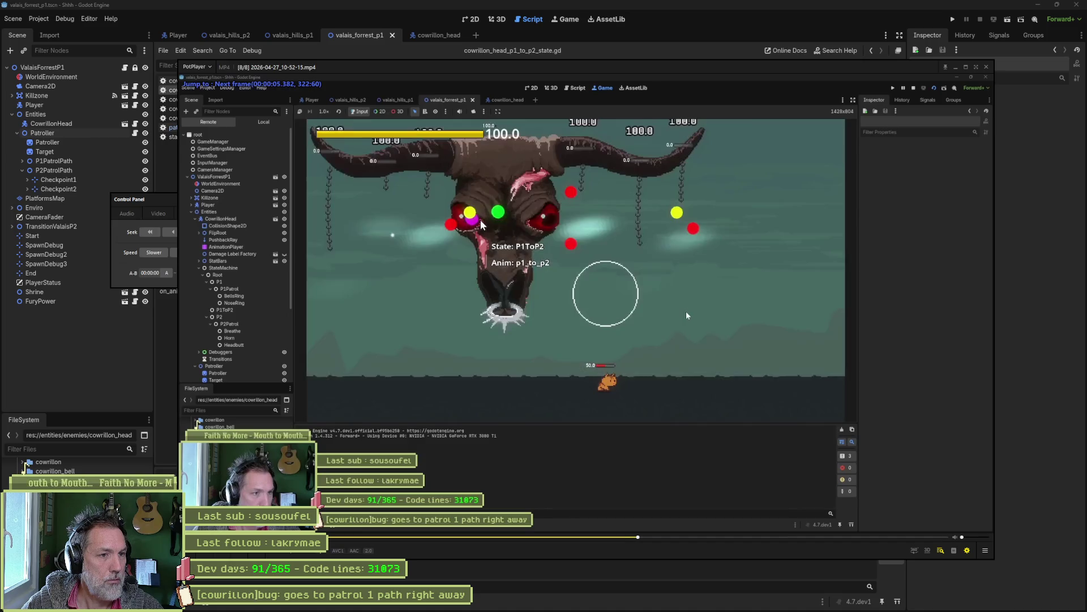
{"action": "key", "text": "f"}
{"action": "key", "text": "f"}
{"action": "key", "text": "f"}
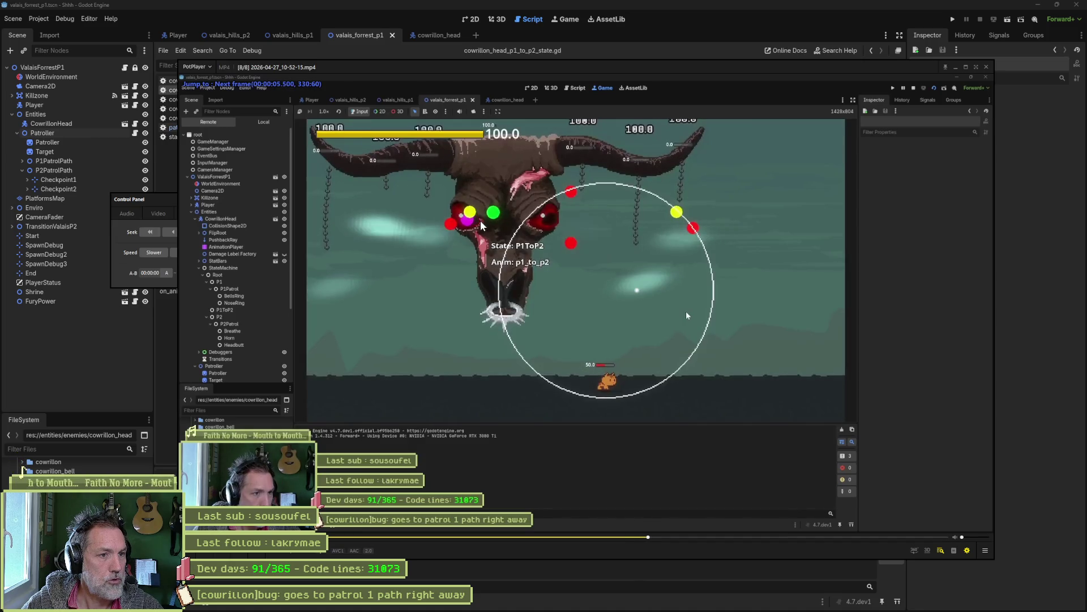
{"action": "key", "text": "f"}
{"action": "key", "text": "f"}
{"action": "key", "text": "f"}
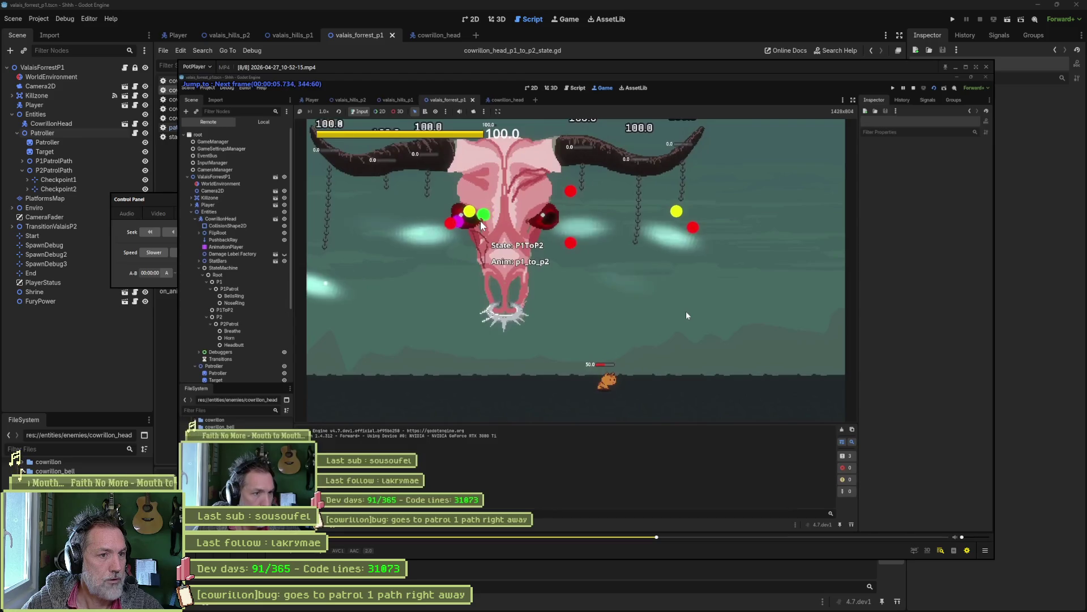
{"action": "key", "text": "d"}
{"action": "key", "text": "d"}
{"action": "key", "text": "d"}
{"action": "key", "text": "d"}
{"action": "key", "text": "d"}
{"action": "key", "text": "d"}
{"action": "key", "text": "d"}
{"action": "key", "text": "f"}
{"action": "key", "text": "f"}
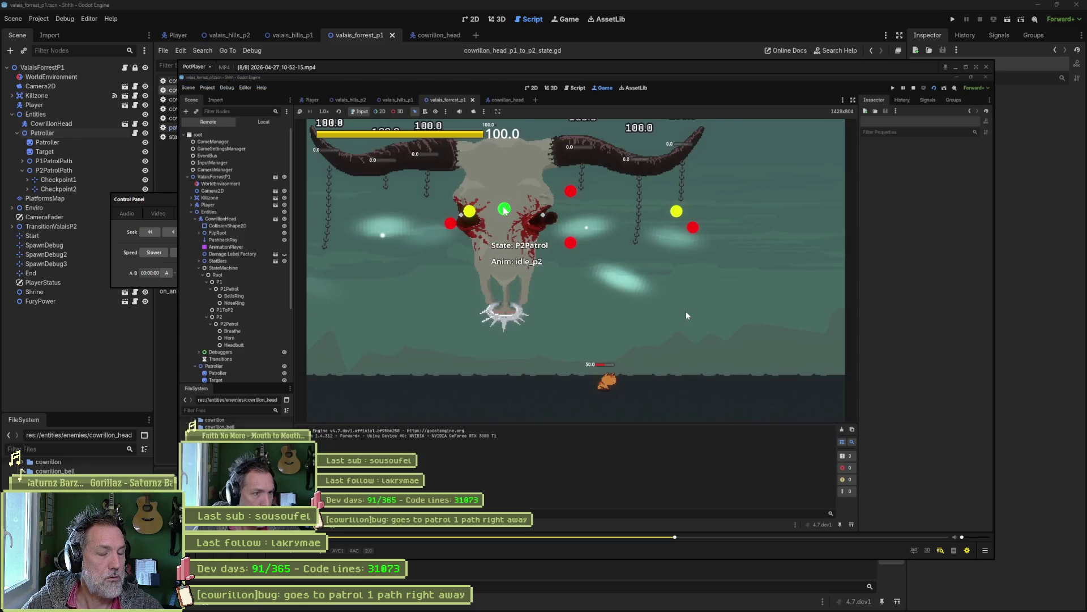
Step back to where the circle appears, then forward through the switch into P2Patrol.
{"action": "key", "text": "d"}
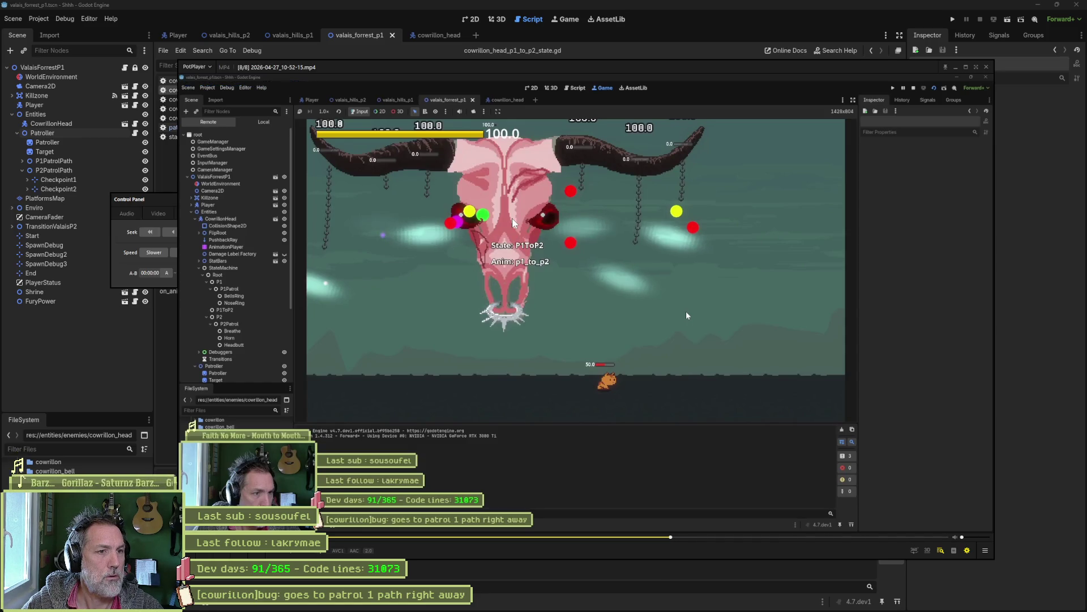
{"action": "key", "text": "d"}
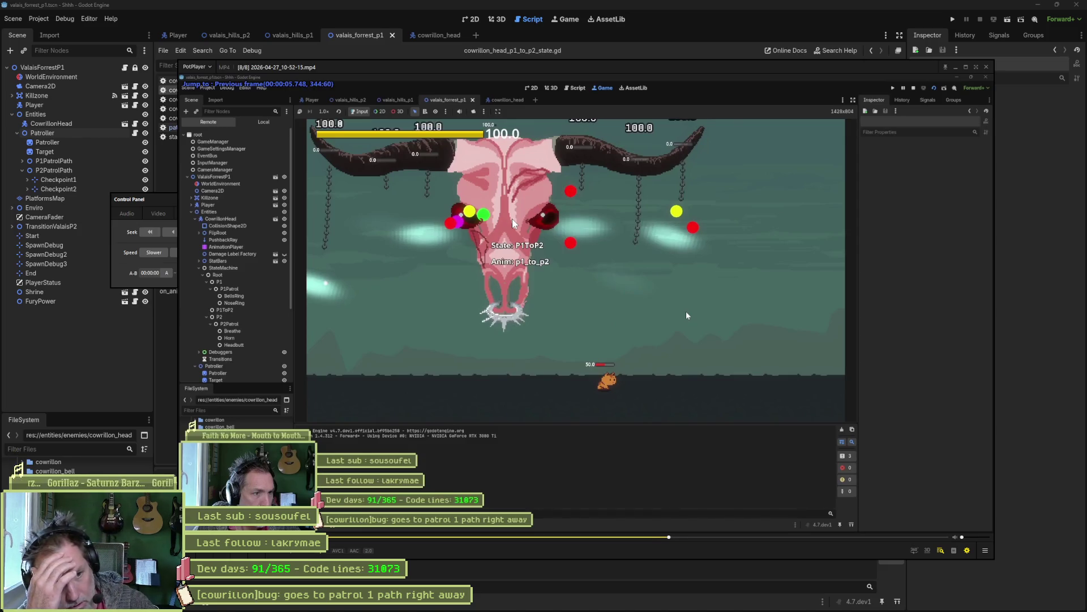
{"action": "key", "text": "d"}
{"action": "key", "text": "d"}
{"action": "key", "text": "d"}
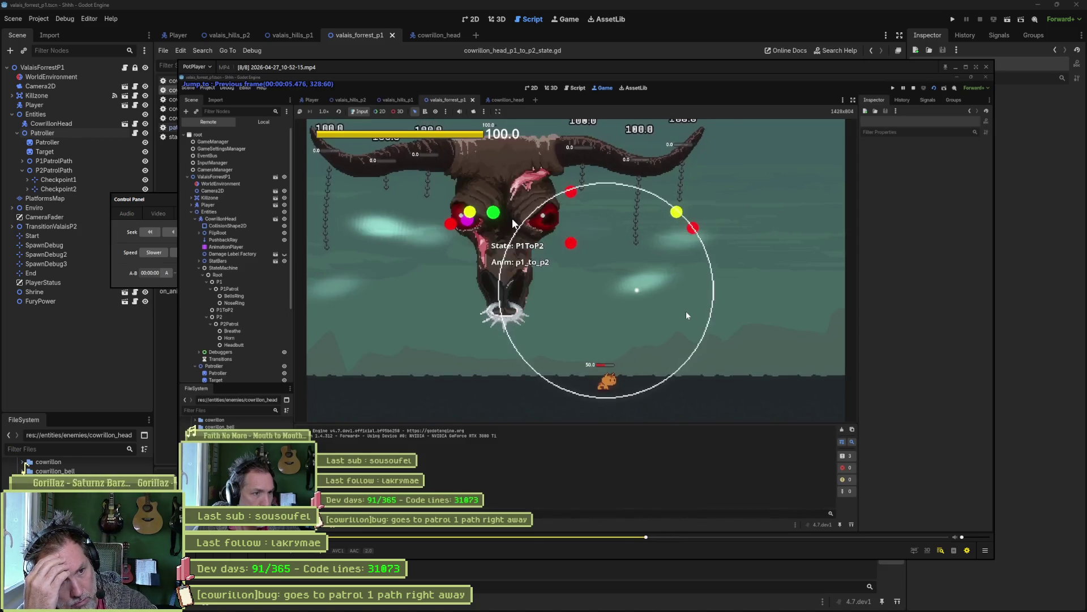
{"action": "key", "text": "f"}
{"action": "key", "text": "f"}
{"action": "key", "text": "f"}
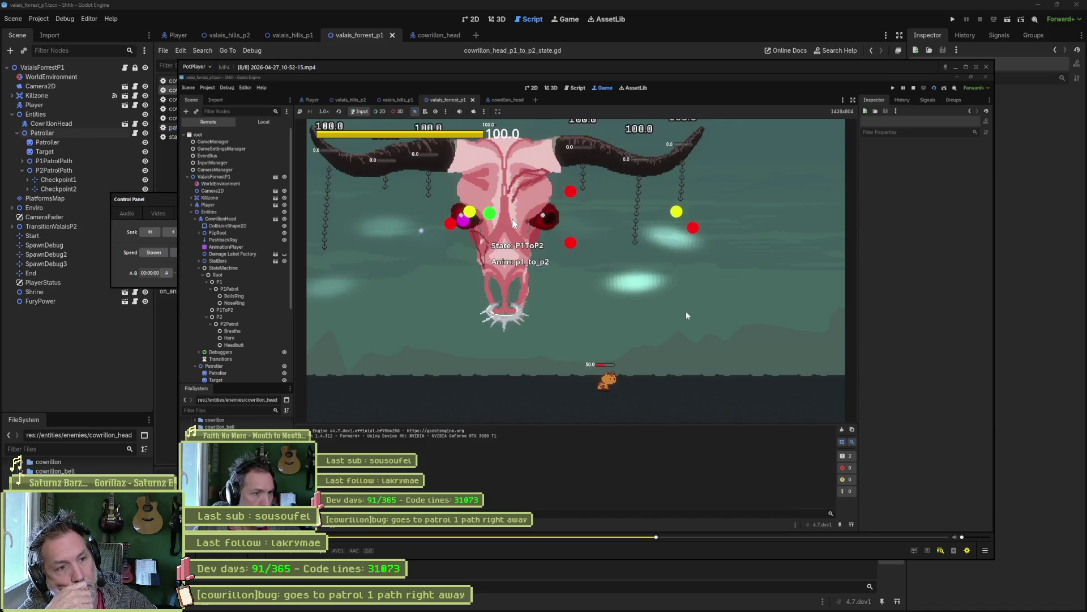
{"action": "key", "text": "f"}
{"action": "key", "text": "f"}
{"action": "key", "text": "f"}
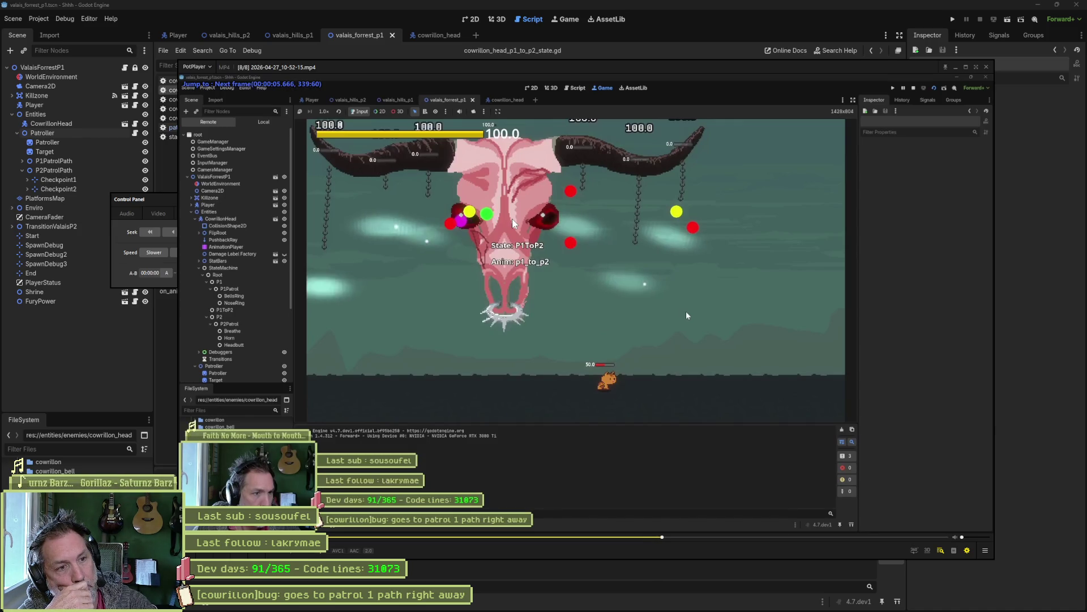
{"action": "key", "text": "f"}
{"action": "key", "text": "f"}
{"action": "key", "text": "f"}
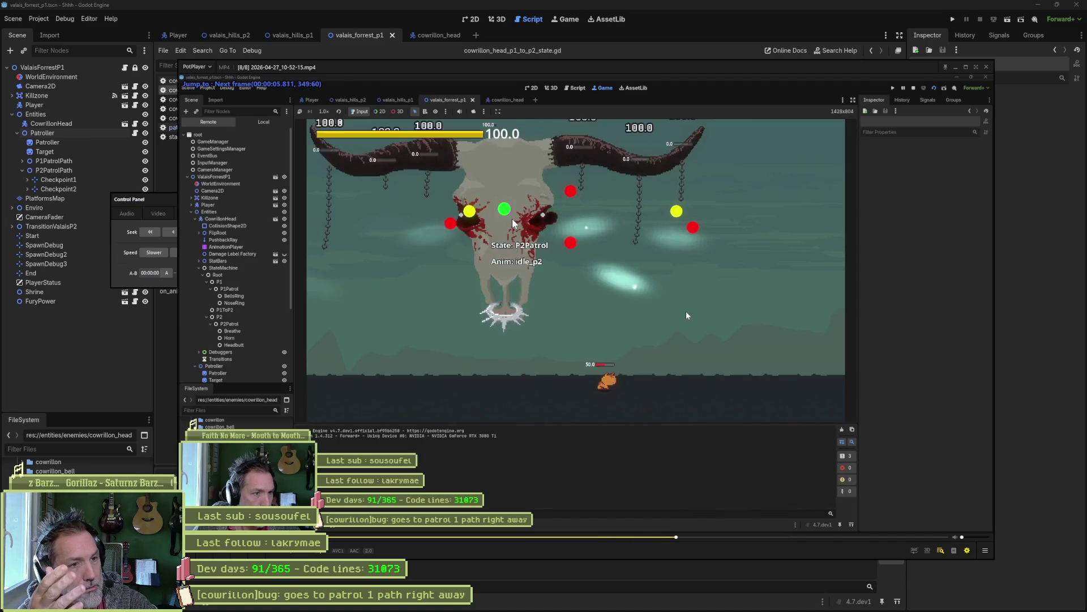
{"action": "key", "text": "f"}
{"action": "key", "text": "f"}
{"action": "key", "text": "f"}
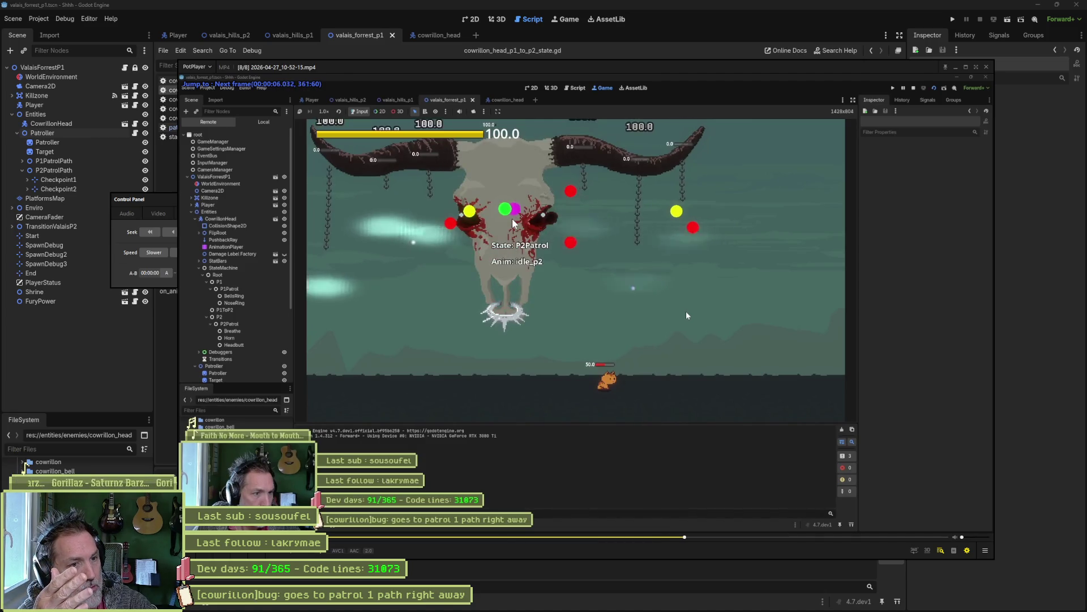
{"action": "key", "text": "f"}
{"action": "key", "text": "f"}
{"action": "key", "text": "f"}
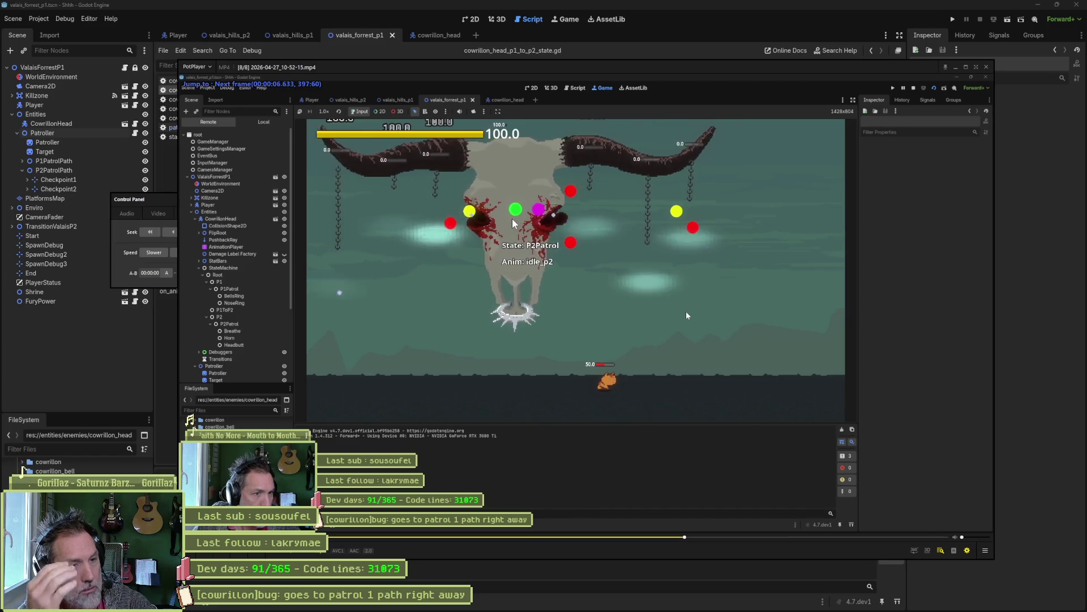
{"action": "key", "text": "f"}
{"action": "key", "text": "f"}
{"action": "key", "text": "f"}
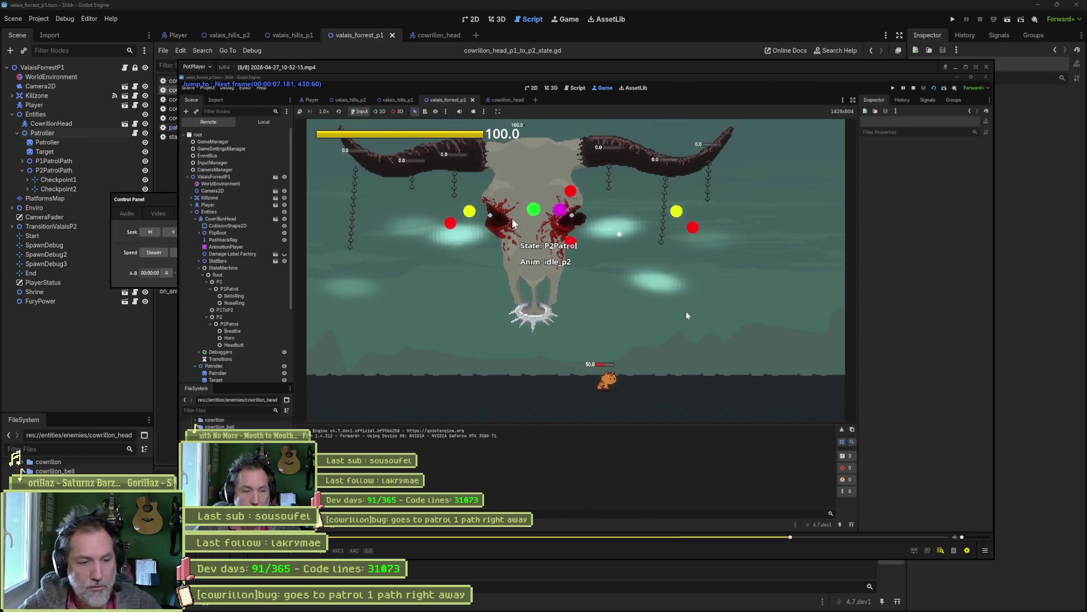
Rewind the recording, play it again, and pause.
{"action": "scroll", "coordinate": [687, 315], "scroll_direction": "down", "scroll_amount": 1}
{"action": "left_click", "coordinate": [618, 536]}
{"action": "key", "text": "space"}
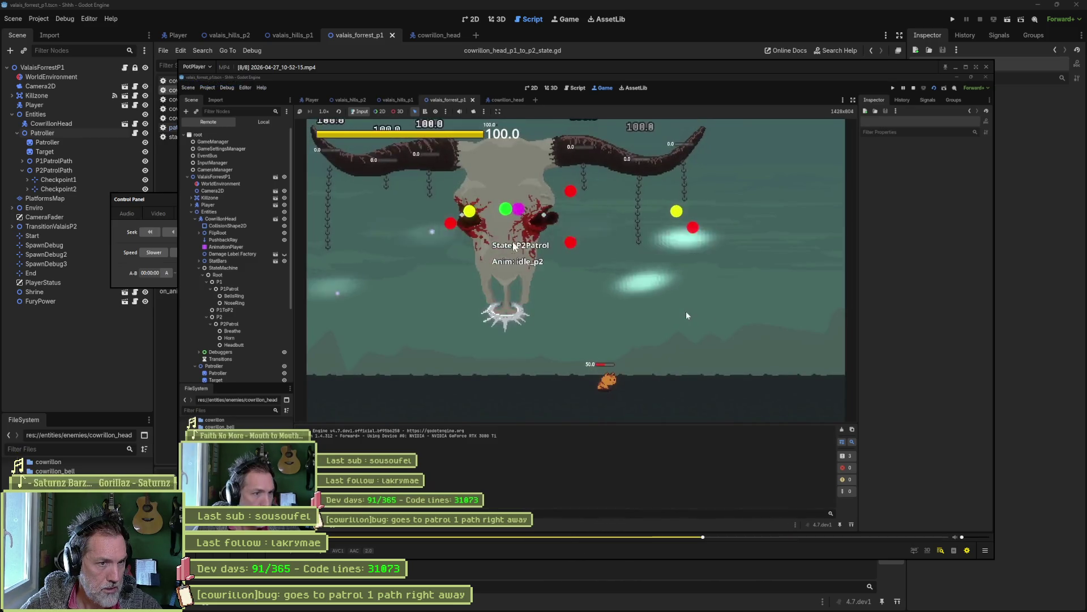
{"action": "key", "text": "space"}
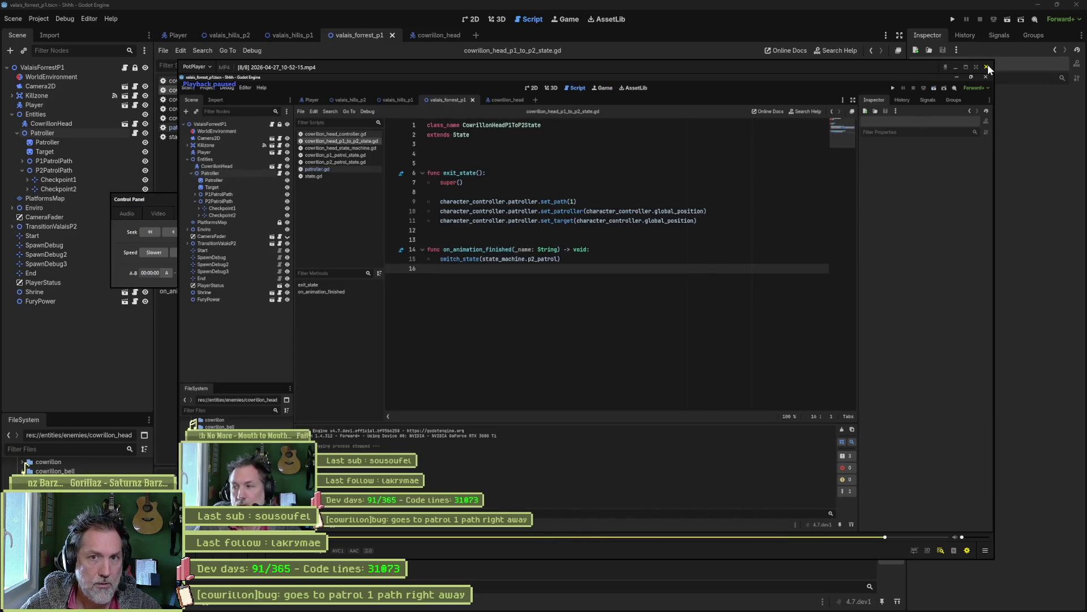
Close the recording player, run and restart the scene, then stop the game.
{"action": "left_click", "coordinate": [987, 67]}
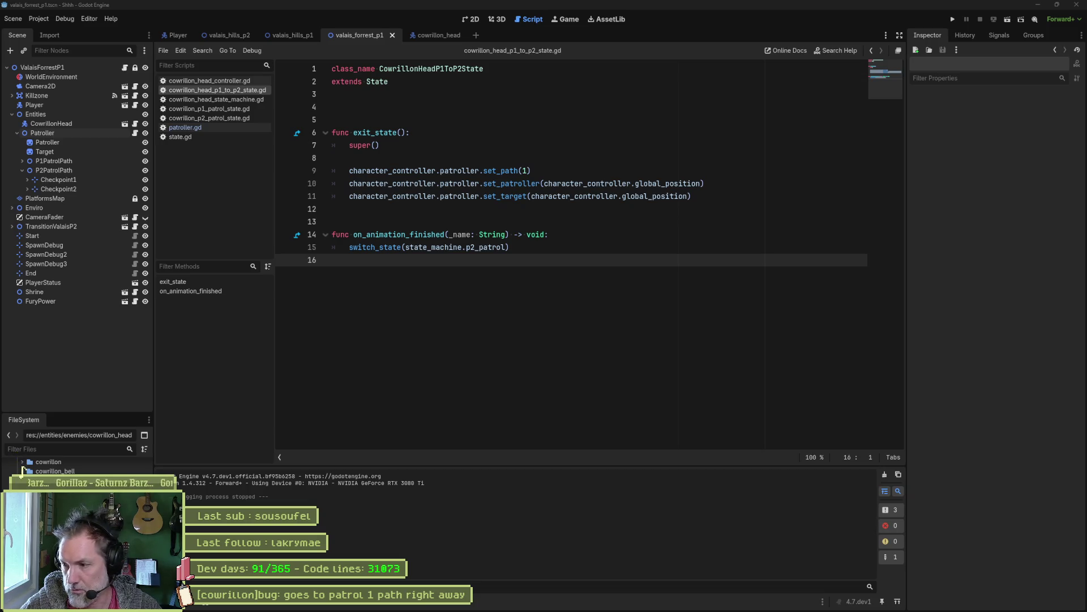
{"action": "key", "text": "F6"}
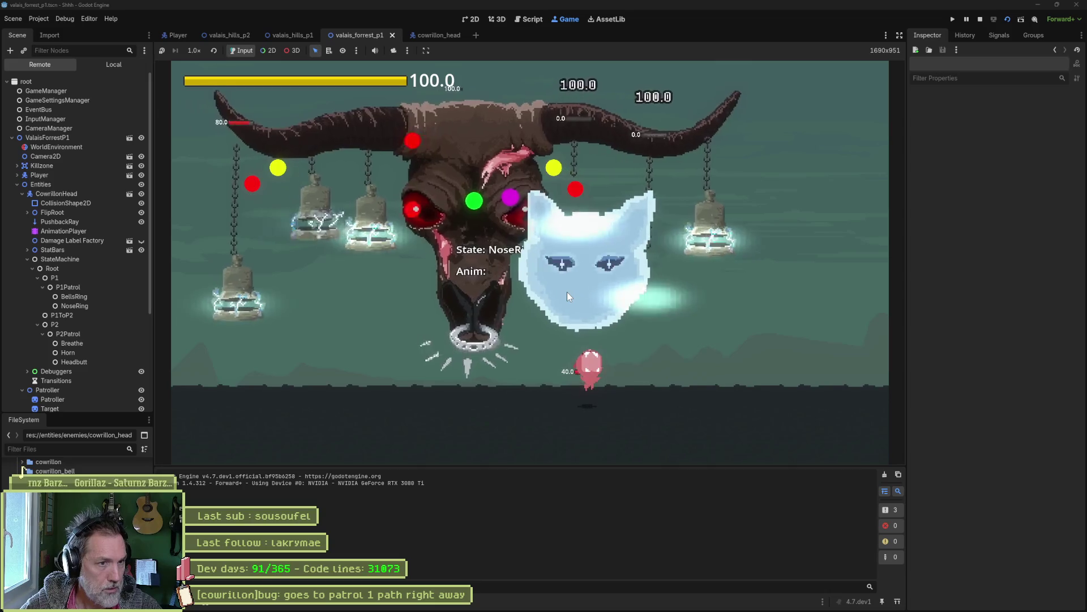
{"action": "key", "text": "F5"}
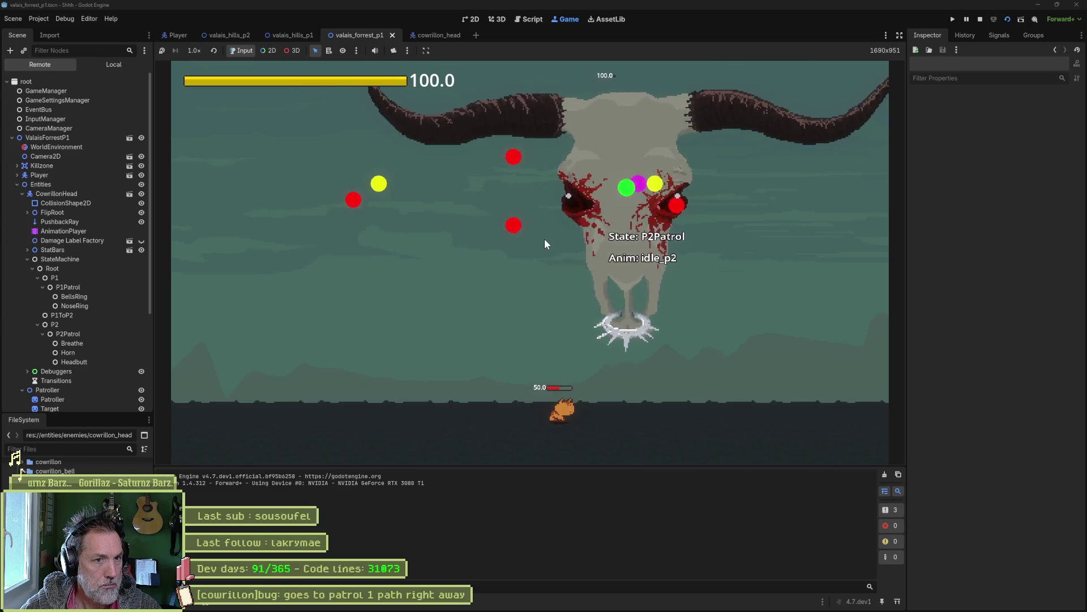
{"action": "key", "text": "F8"}
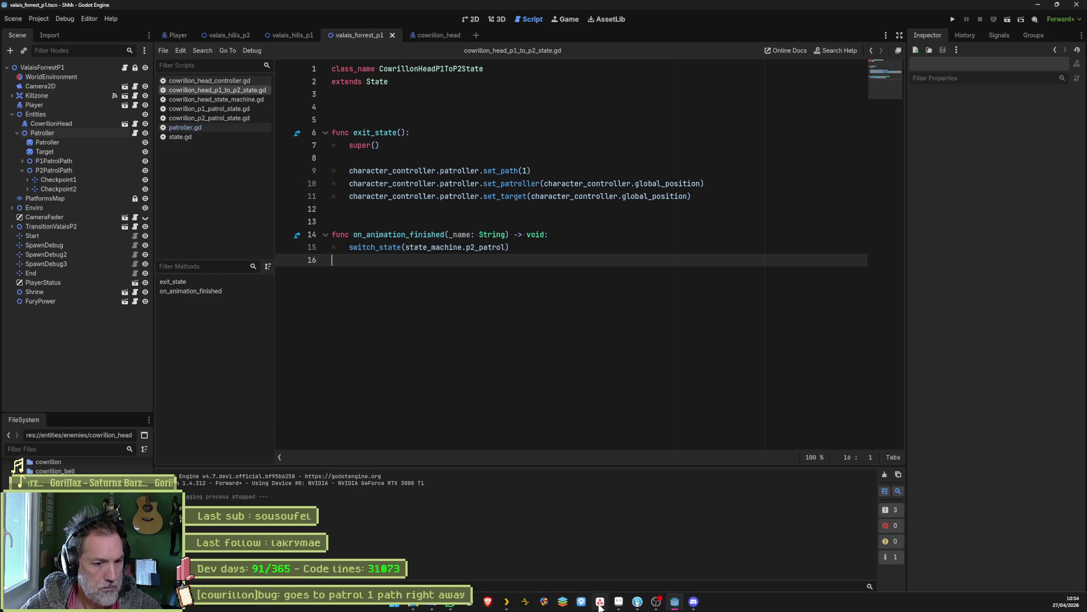
Open the patrol 1 bug task in Asana, then bring up Fork's pending changes.
{"action": "key", "text": "alt+Tab"}
{"action": "left_click", "coordinate": [609, 162]}
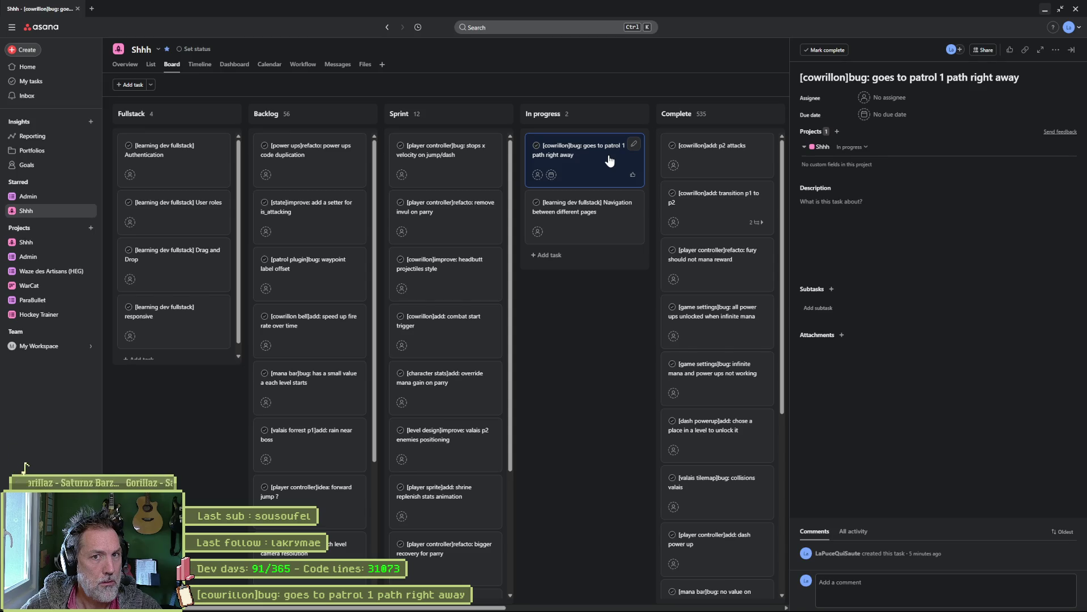
{"action": "mouse_move", "coordinate": [597, 596]}
{"action": "left_click", "coordinate": [636, 604]}
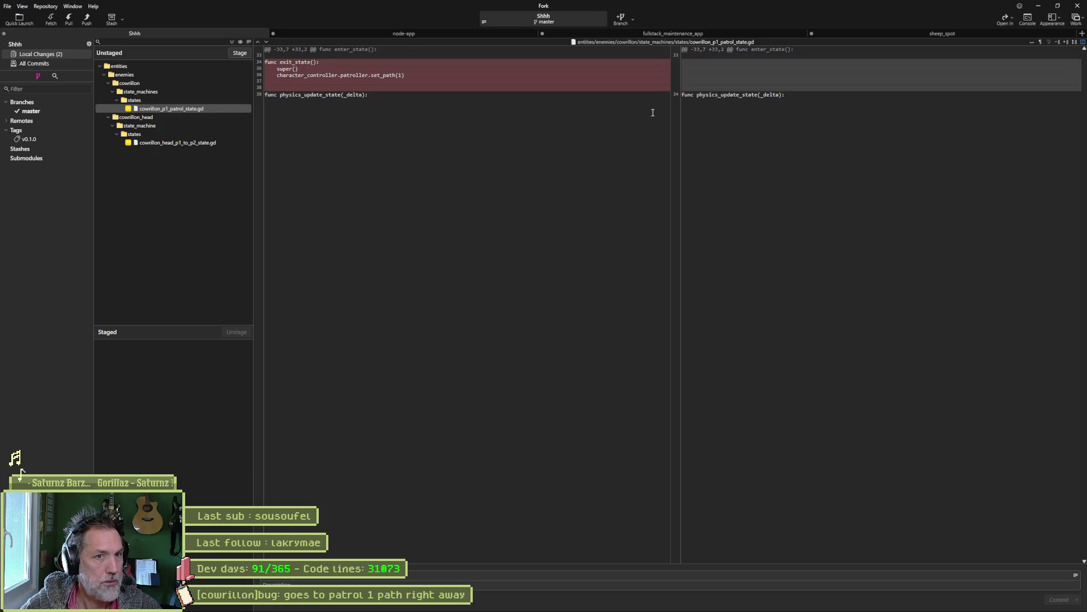
Stage both changed cowrillon scripts in Fork and move the patrol 1 bug card to Complete in Asana.
{"action": "left_click", "coordinate": [219, 143]}
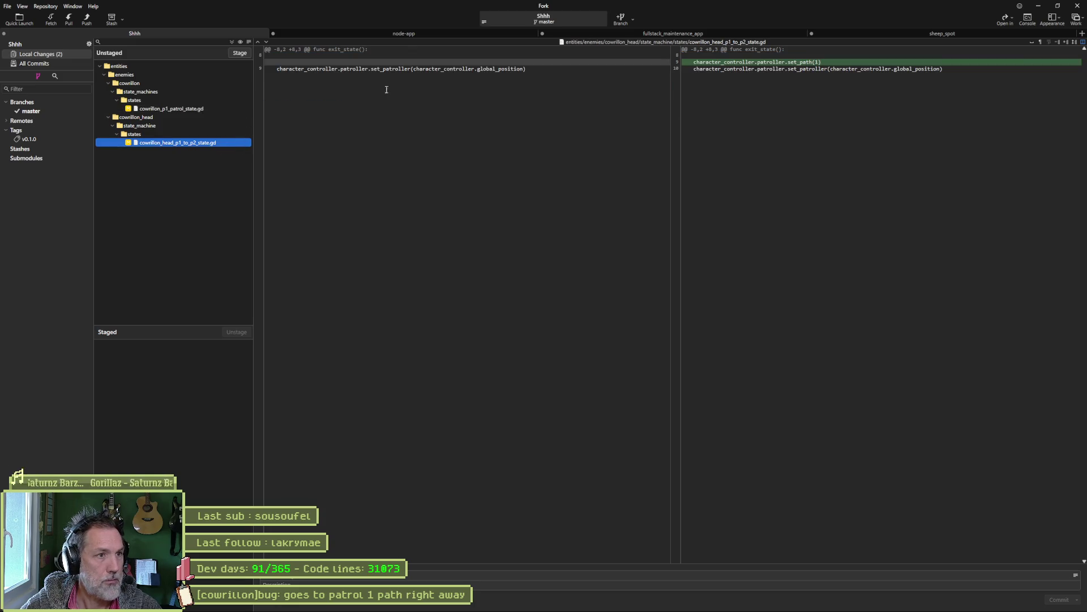
{"action": "left_click", "coordinate": [234, 41]}
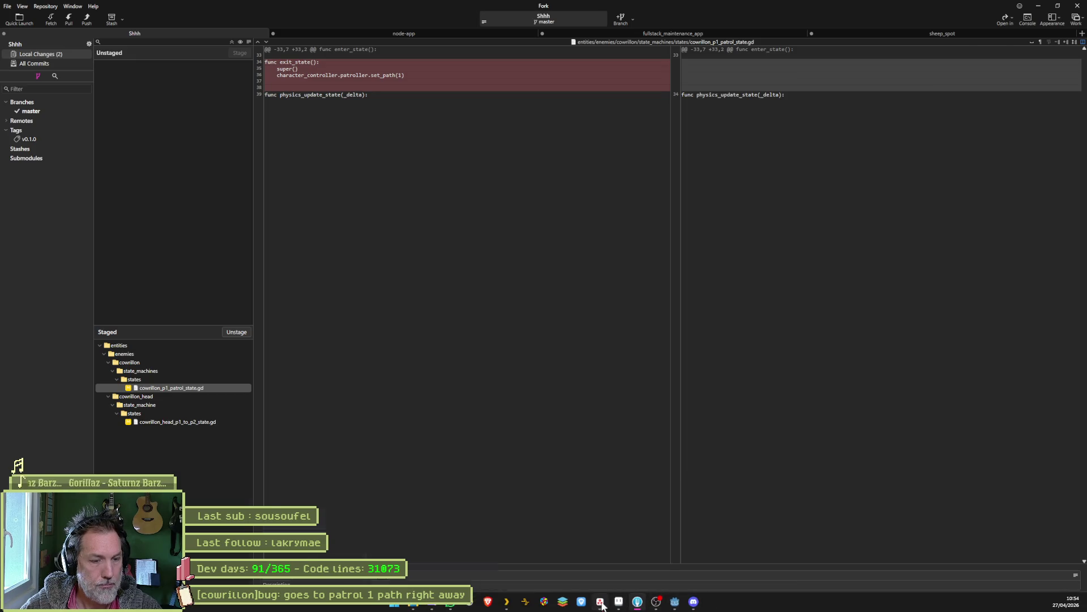
{"action": "left_click", "coordinate": [601, 604]}
{"action": "left_click_drag", "start_coordinate": [583, 146], "coordinate": [699, 151]}
{"action": "left_click", "coordinate": [1045, 9]}
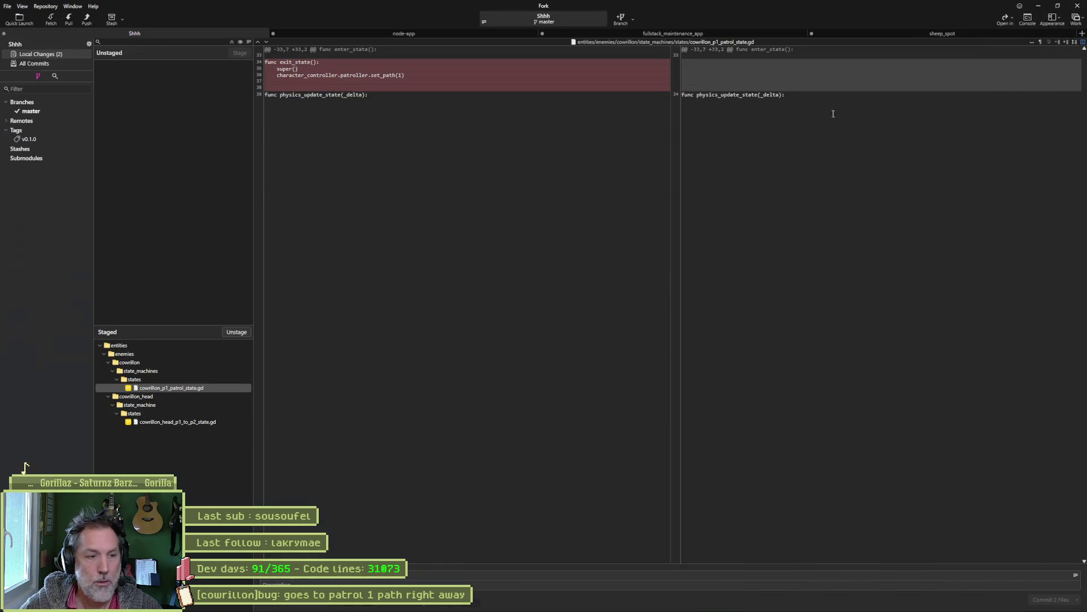
Commit the two staged files with the pasted summary and push master to origin.
{"action": "key", "text": "ctrl+v"}
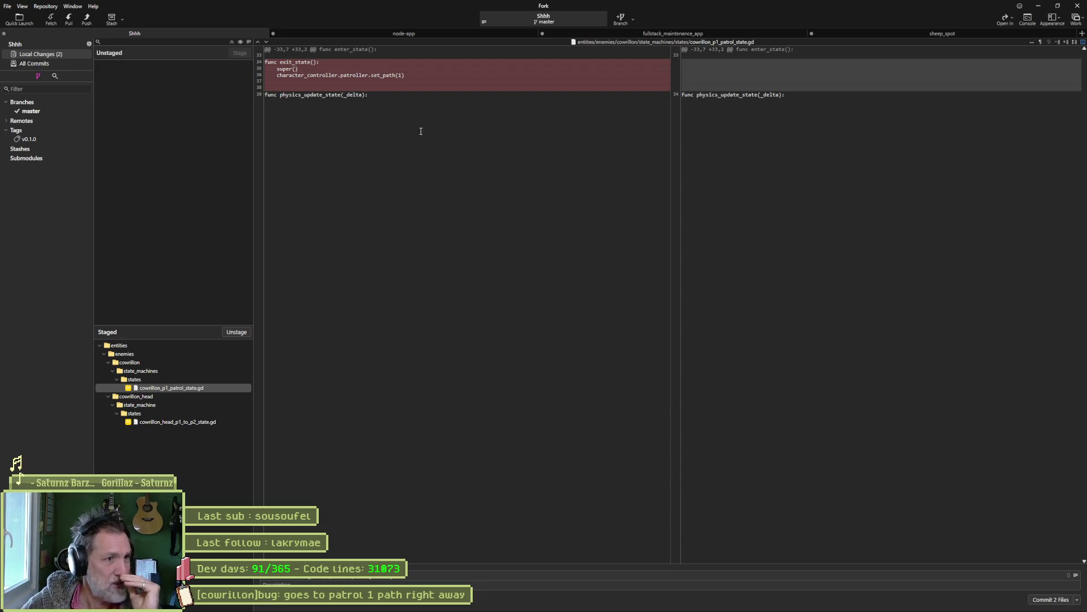
{"action": "left_click", "coordinate": [187, 421]}
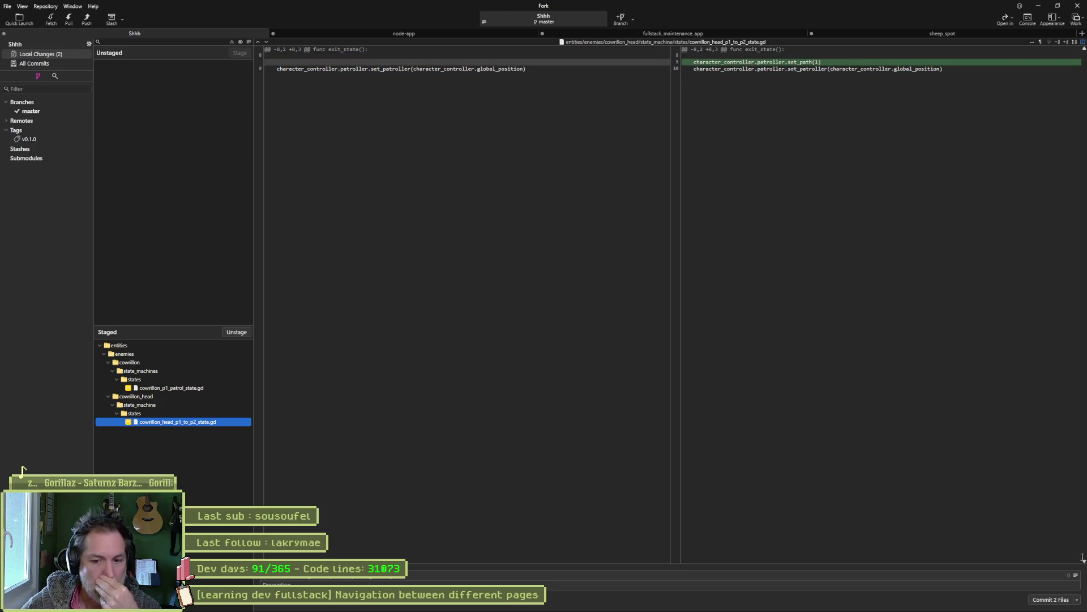
{"action": "left_click", "coordinate": [1048, 603]}
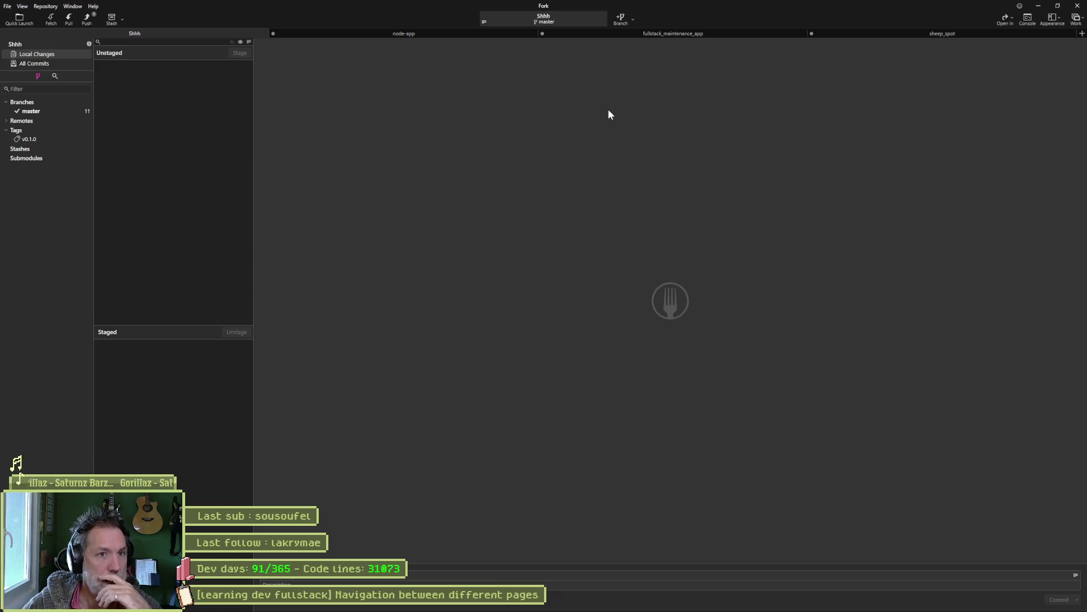
{"action": "left_click", "coordinate": [87, 18]}
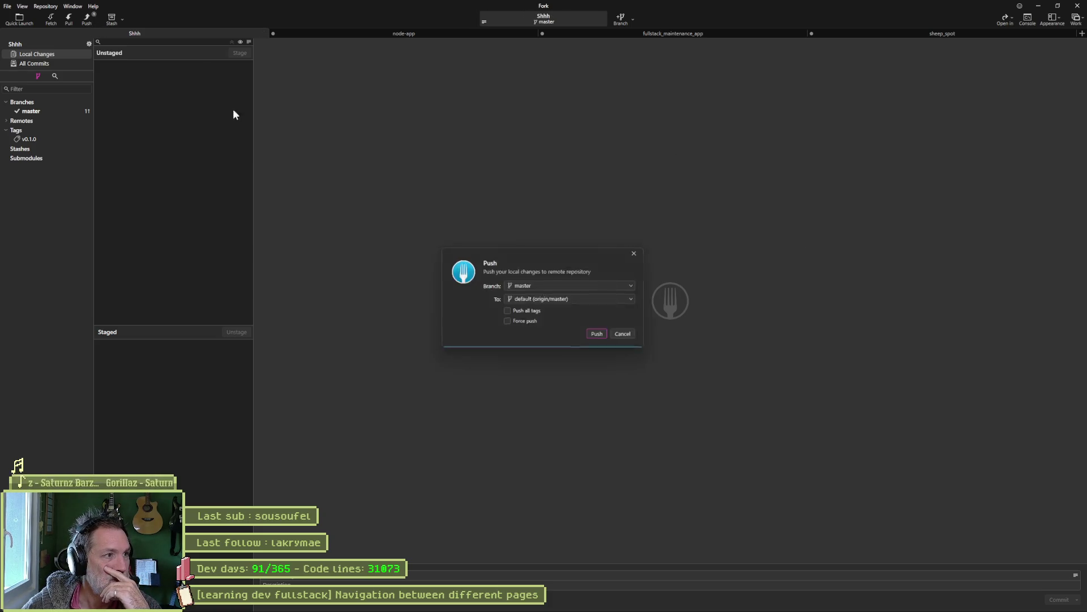
{"action": "left_click", "coordinate": [596, 333]}
{"action": "left_click", "coordinate": [1058, 6]}
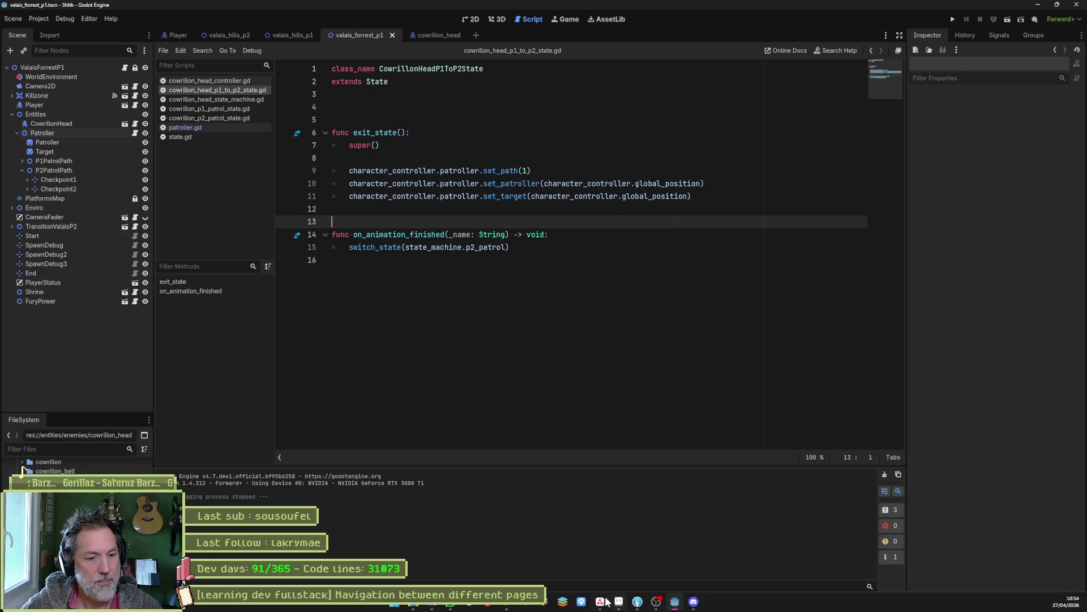
Bring up the Shhh project board in Asana from the taskbar.
{"action": "left_click", "coordinate": [601, 602]}
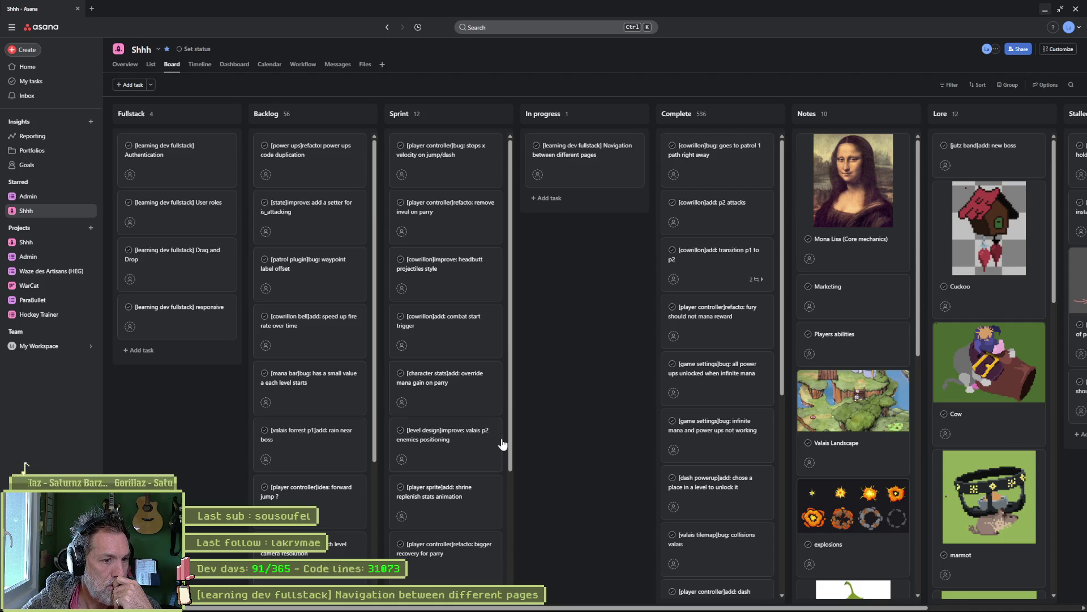
Open the valais forrest p1 task details, then start a new task at the top of In progress.
{"action": "scroll", "coordinate": [462, 458], "scroll_direction": "down", "scroll_amount": 2}
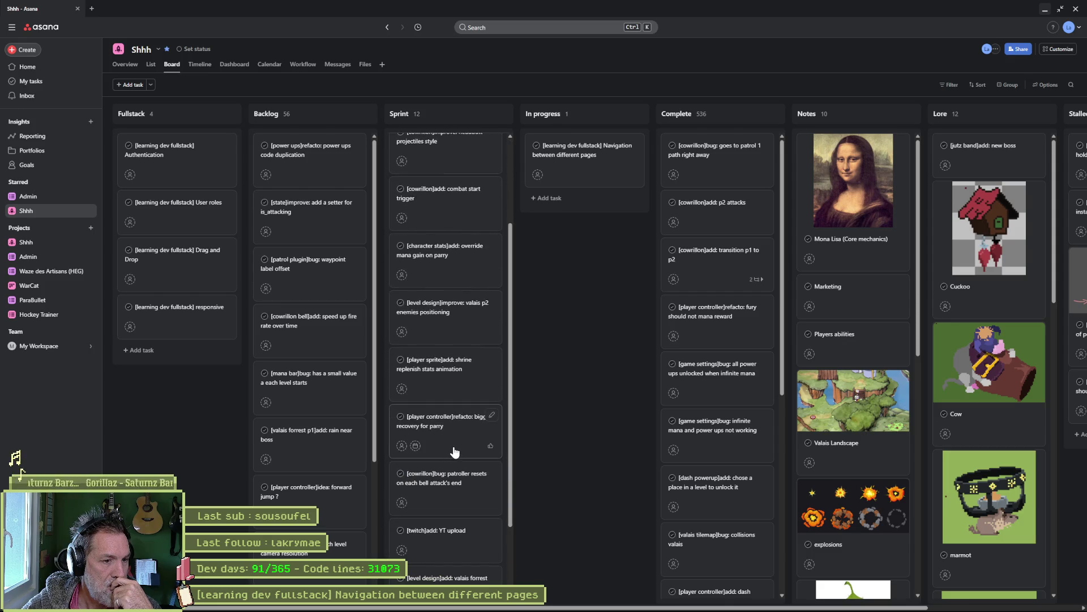
{"action": "scroll", "coordinate": [453, 451], "scroll_direction": "down", "scroll_amount": 1}
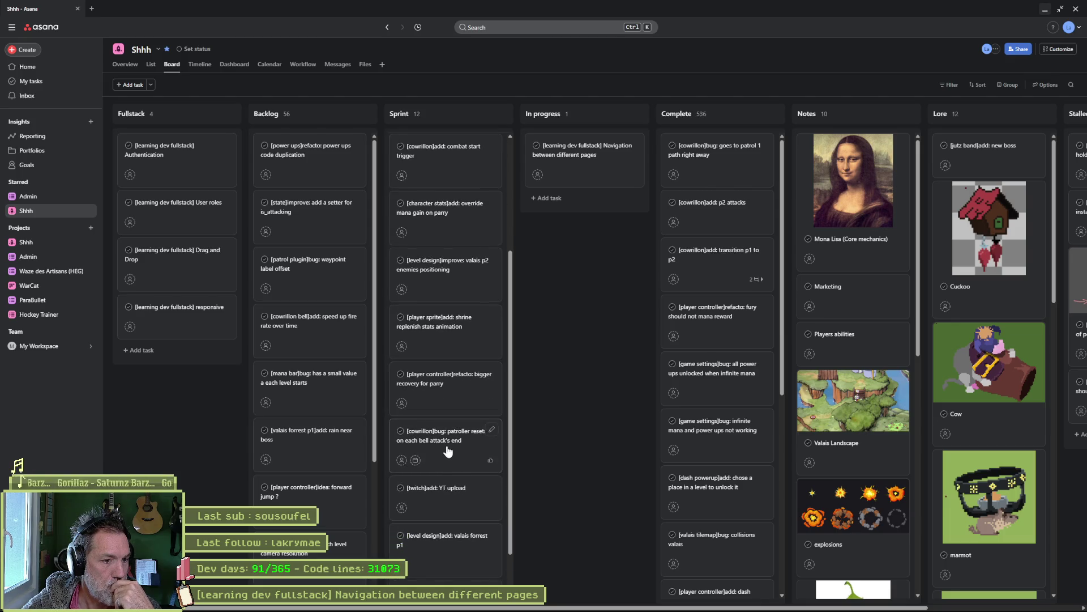
{"action": "scroll", "coordinate": [448, 450], "scroll_direction": "down", "scroll_amount": 1}
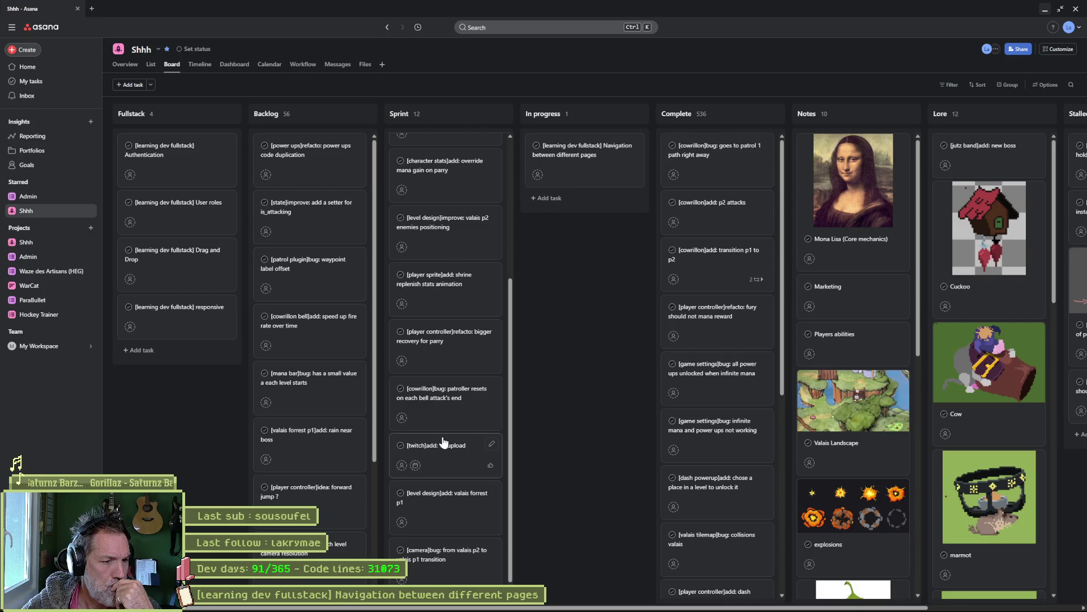
{"action": "left_click", "coordinate": [456, 504]}
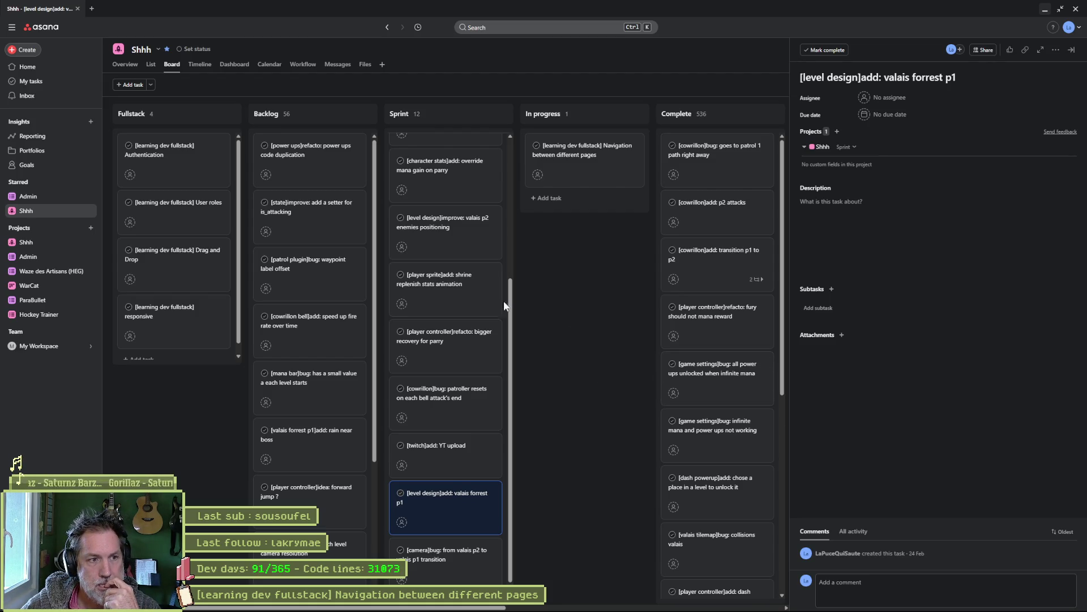
{"action": "scroll", "coordinate": [501, 318], "scroll_direction": "up", "scroll_amount": 5}
{"action": "left_click", "coordinate": [625, 115]}
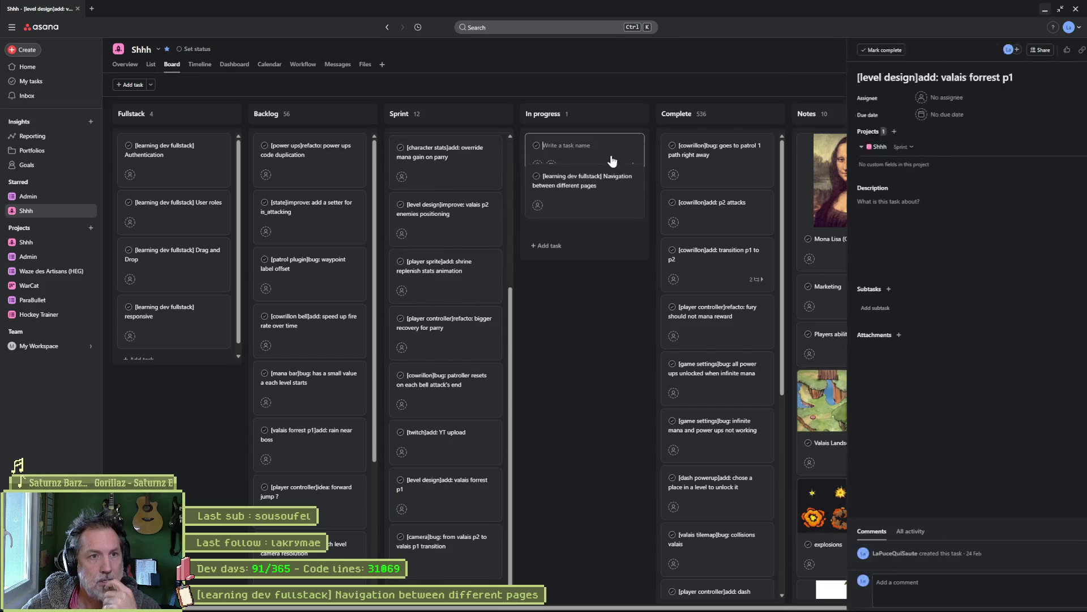
Title the new In progress task '[cowrillon]improve: horn attack animation'.
{"action": "type", "text": "[cowrillon"}
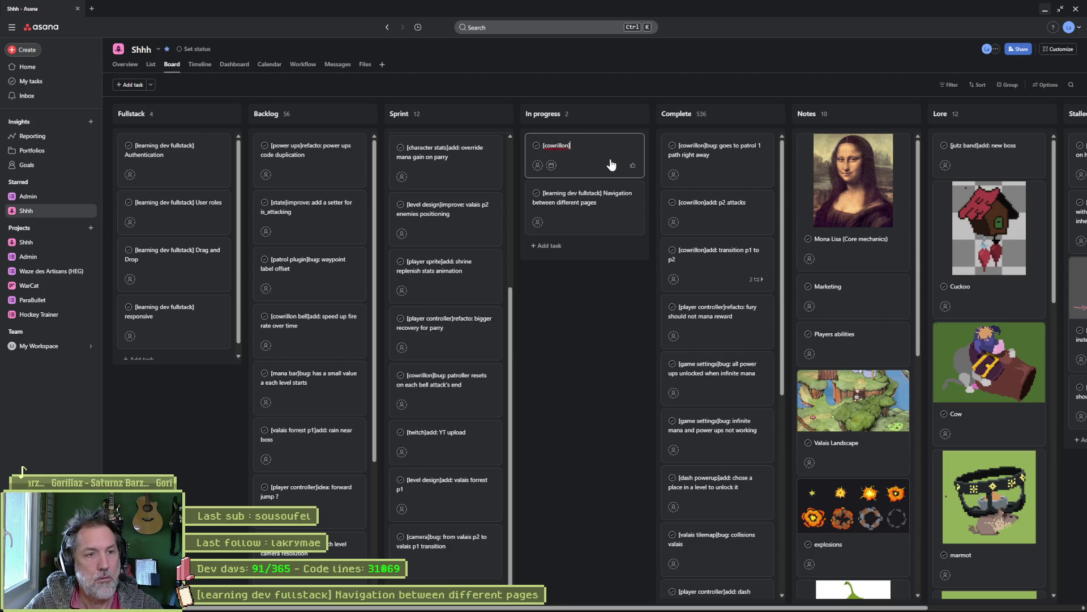
{"action": "type", "text": "rove:"}
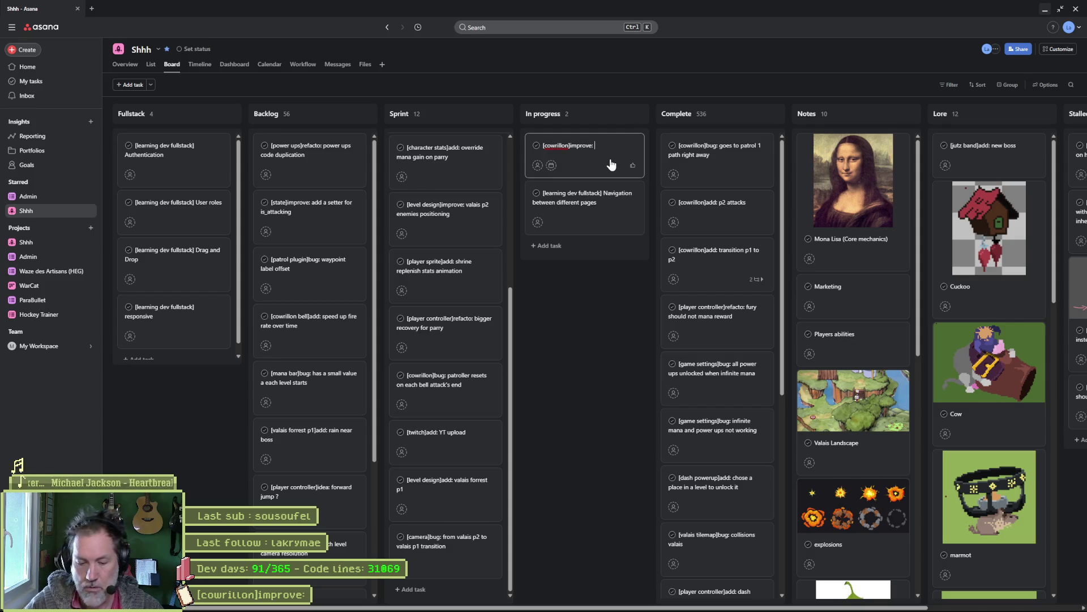
{"action": "type", "text": "hom attack"}
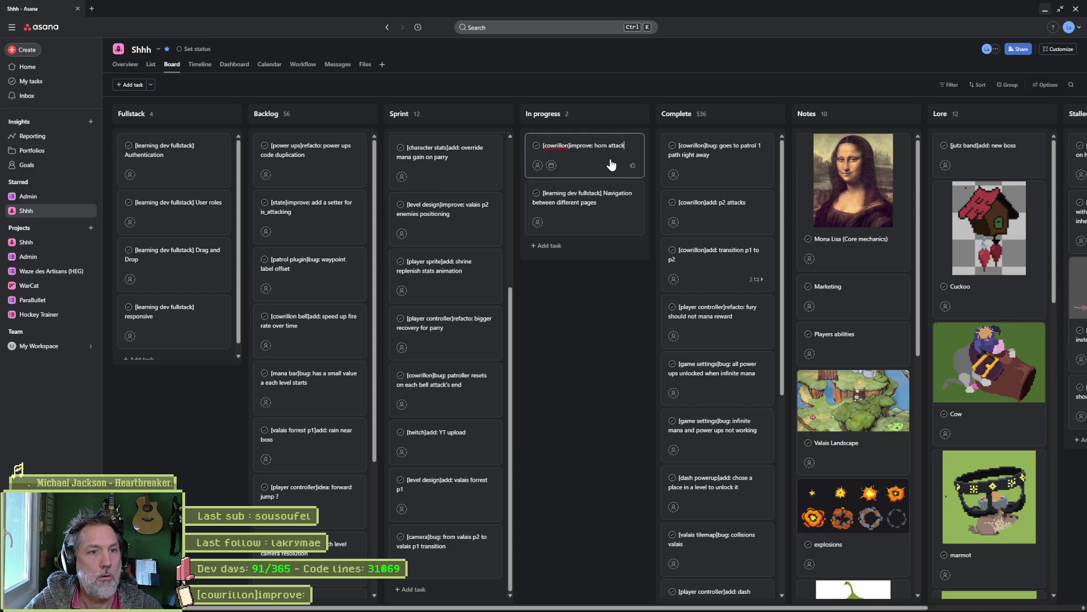
{"action": "type", "text": "imation"}
{"action": "key", "text": "Return"}
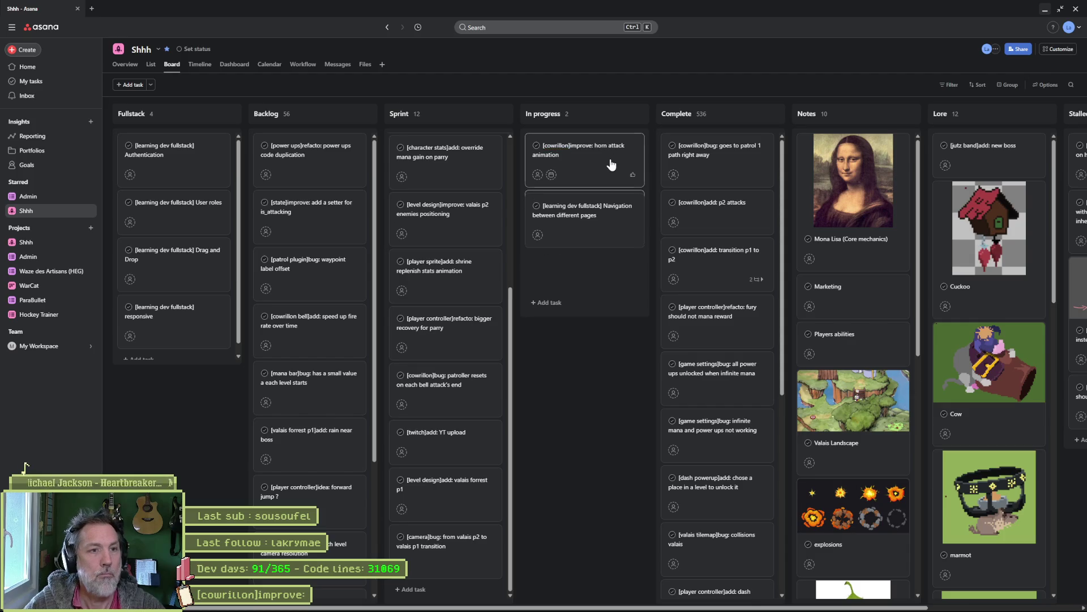
Add a '[corwillon]add: hit box on headbutt' task at the top of Sprint, then minimize the browser.
{"action": "type", "text": "["}
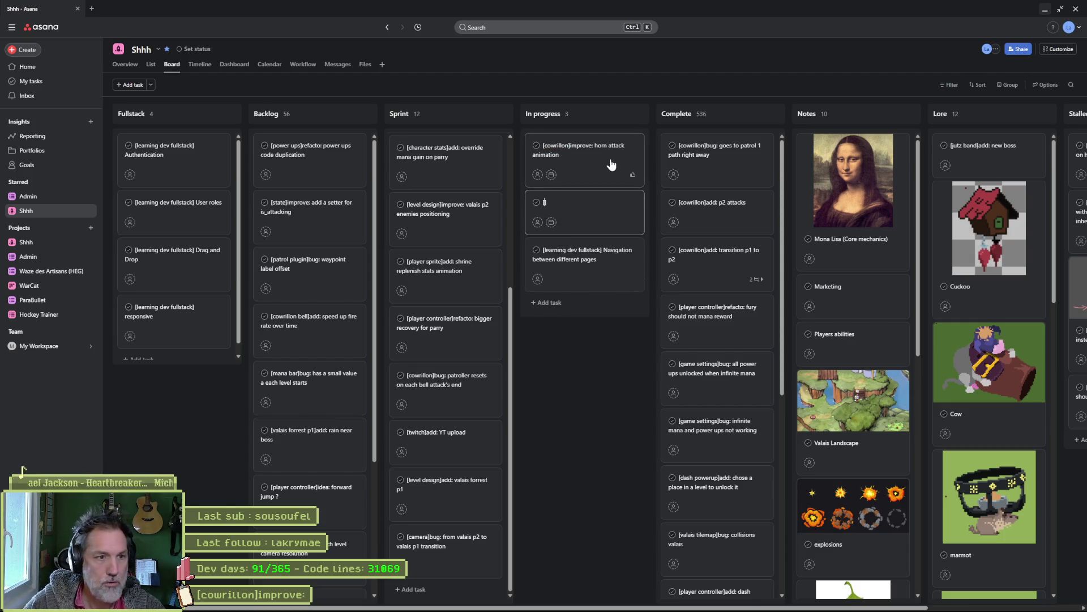
{"action": "type", "text": "corwillon]"}
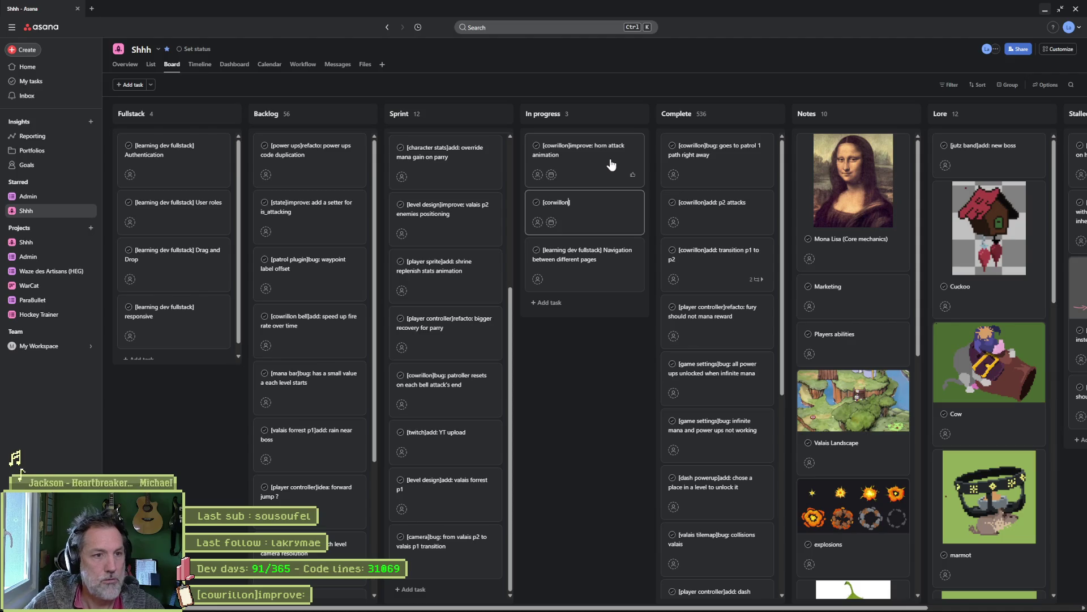
{"action": "type", "text": "add:"}
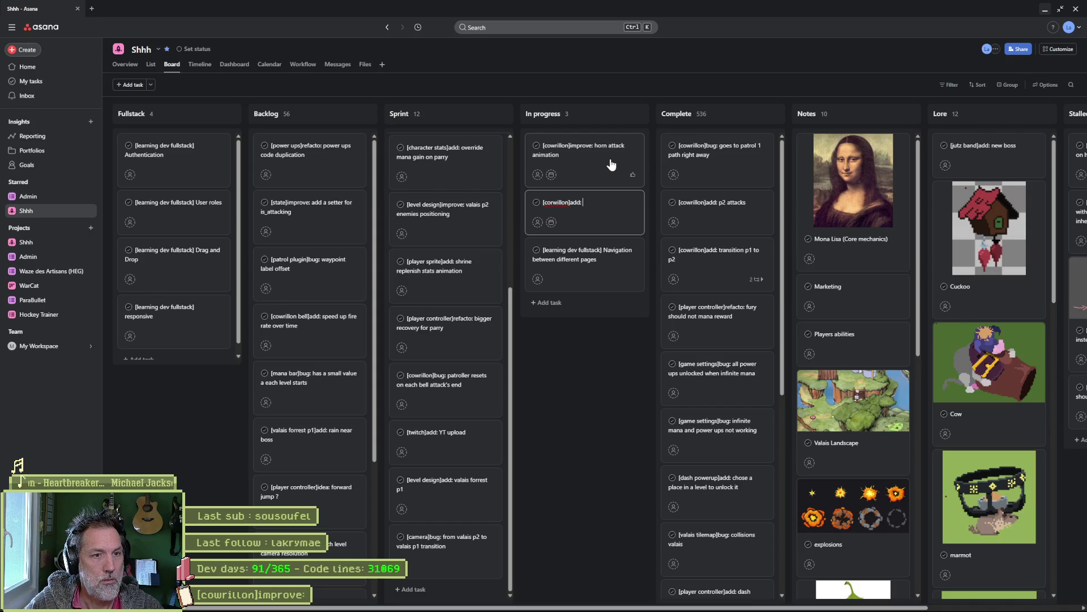
{"action": "type", "text": " hit box"}
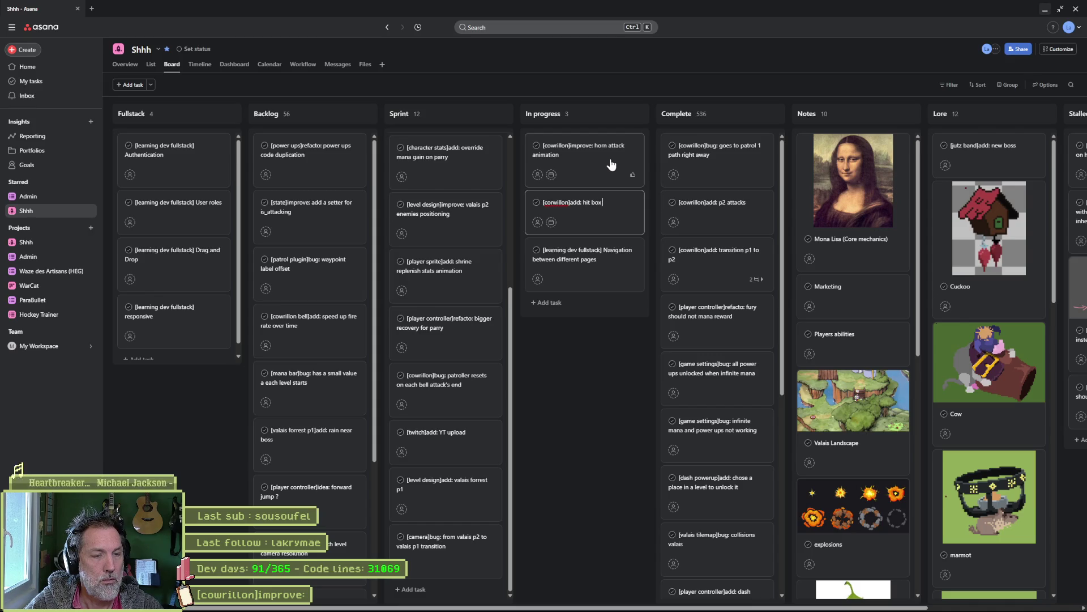
{"action": "type", "text": " on headbutt"}
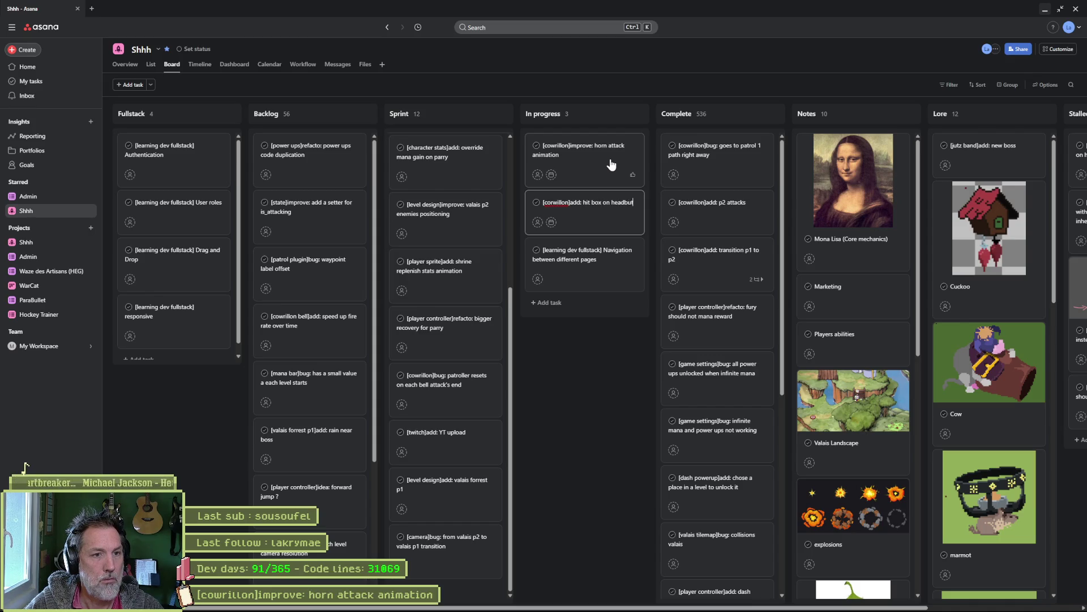
{"action": "left_click", "coordinate": [576, 360]}
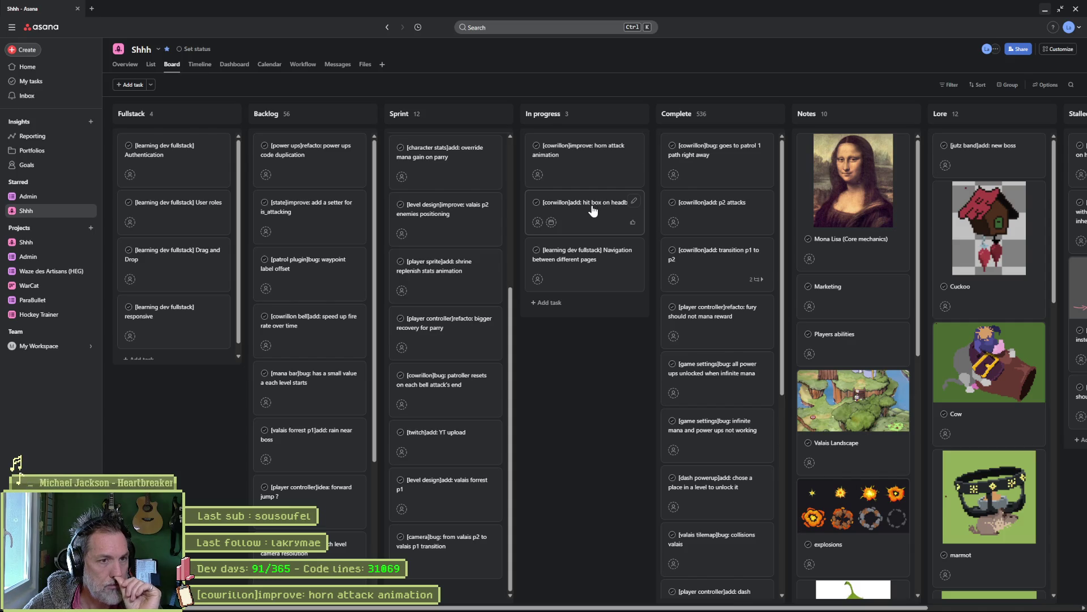
{"action": "mouse_move", "coordinate": [590, 217]}
{"action": "left_mouse_down"}
{"action": "mouse_move", "coordinate": [449, 161]}
{"action": "mouse_move", "coordinate": [543, 170]}
{"action": "mouse_move", "coordinate": [453, 170]}
{"action": "left_mouse_up"}
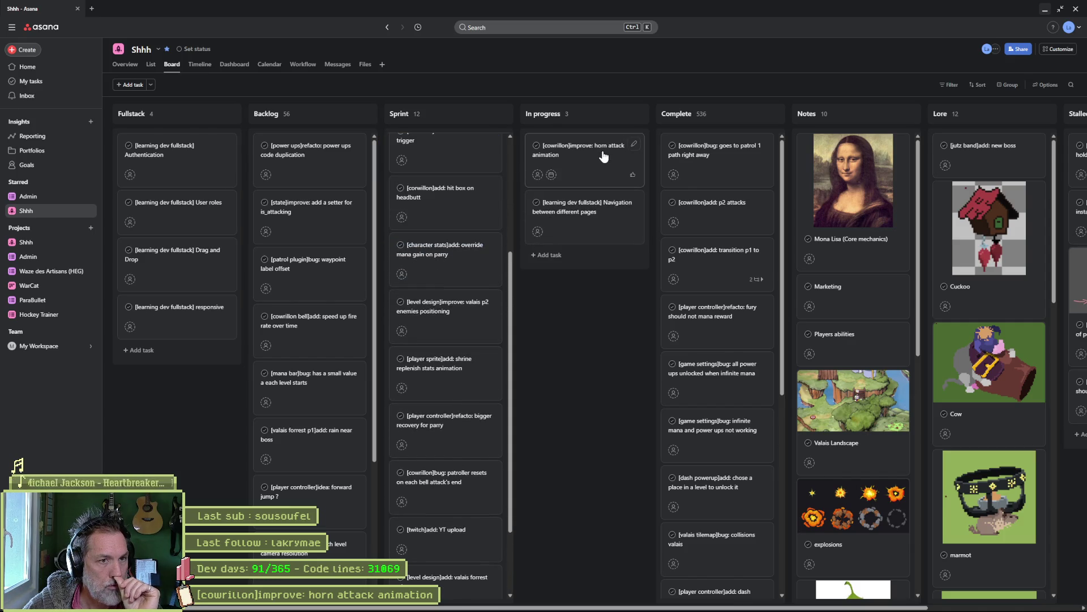
{"action": "left_click", "coordinate": [598, 182]}
{"action": "scroll", "coordinate": [463, 266], "scroll_direction": "up", "scroll_amount": 3}
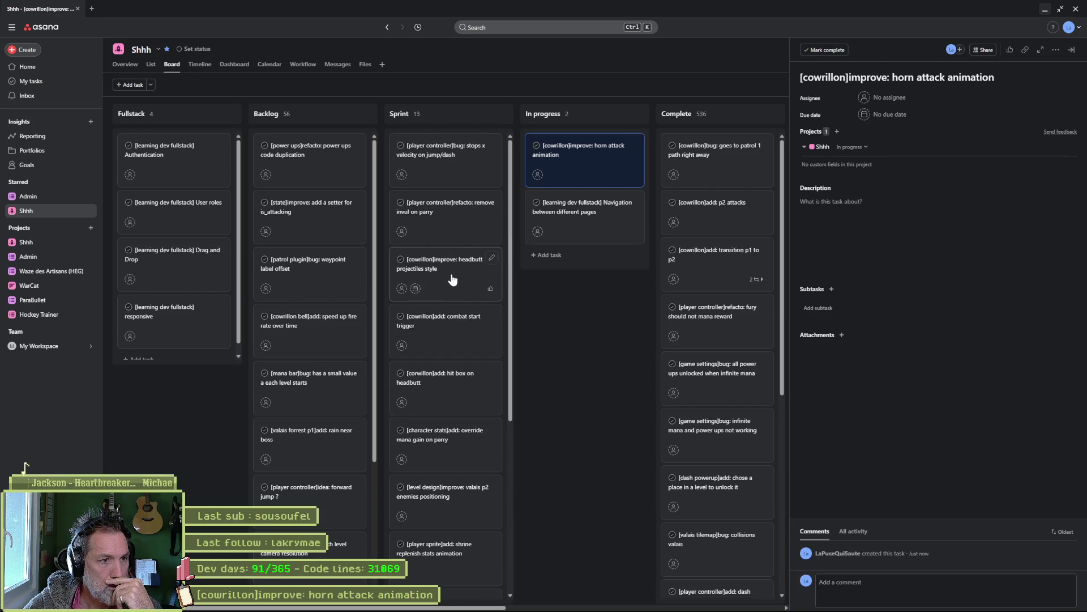
{"action": "left_click_drag", "start_coordinate": [444, 389], "coordinate": [438, 149]}
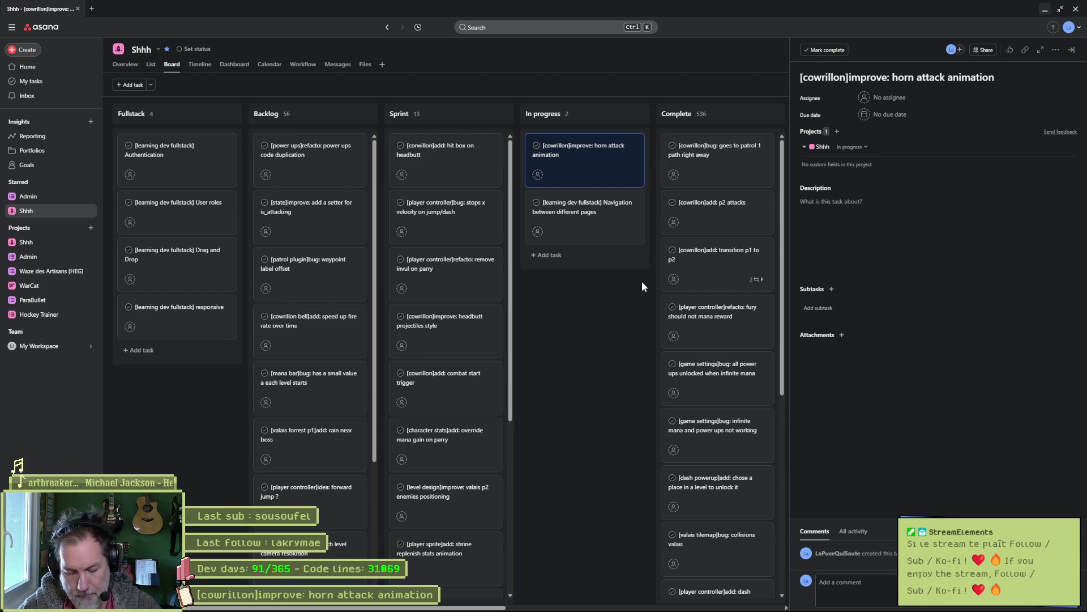
{"action": "mouse_move", "coordinate": [674, 602]}
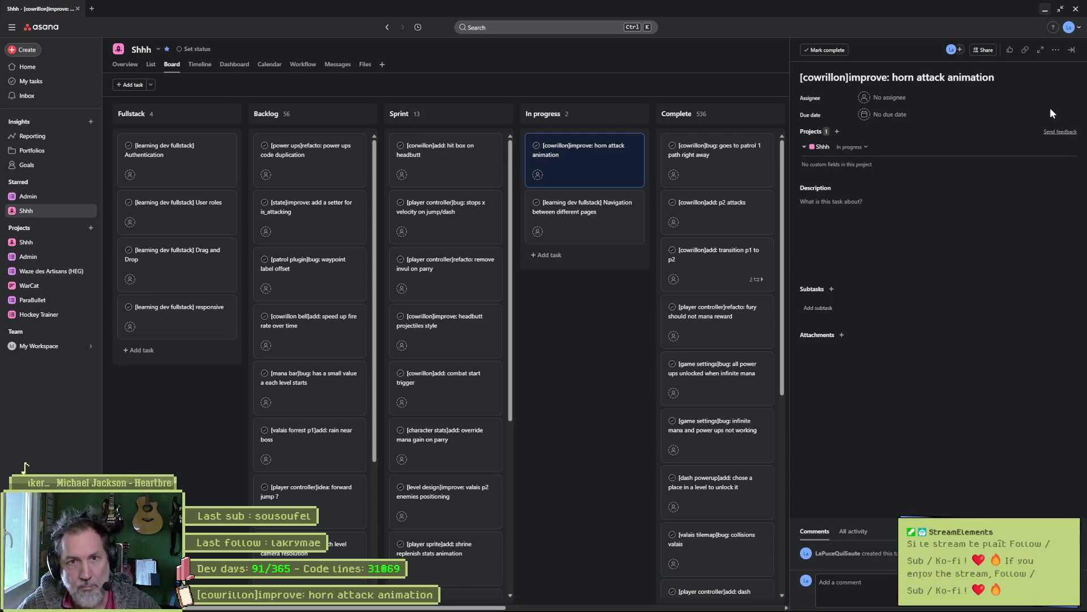
{"action": "left_click", "coordinate": [1045, 10]}
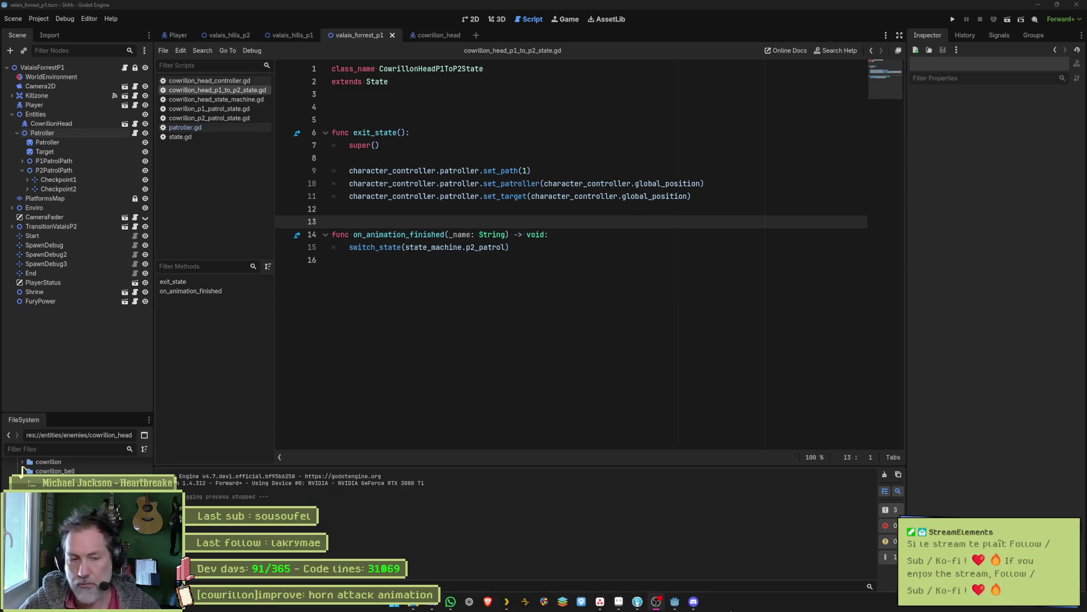
Switch to Aseprite showing cowrillon.aseprite's bull-skull sprite.
{"action": "left_click", "coordinate": [620, 606]}
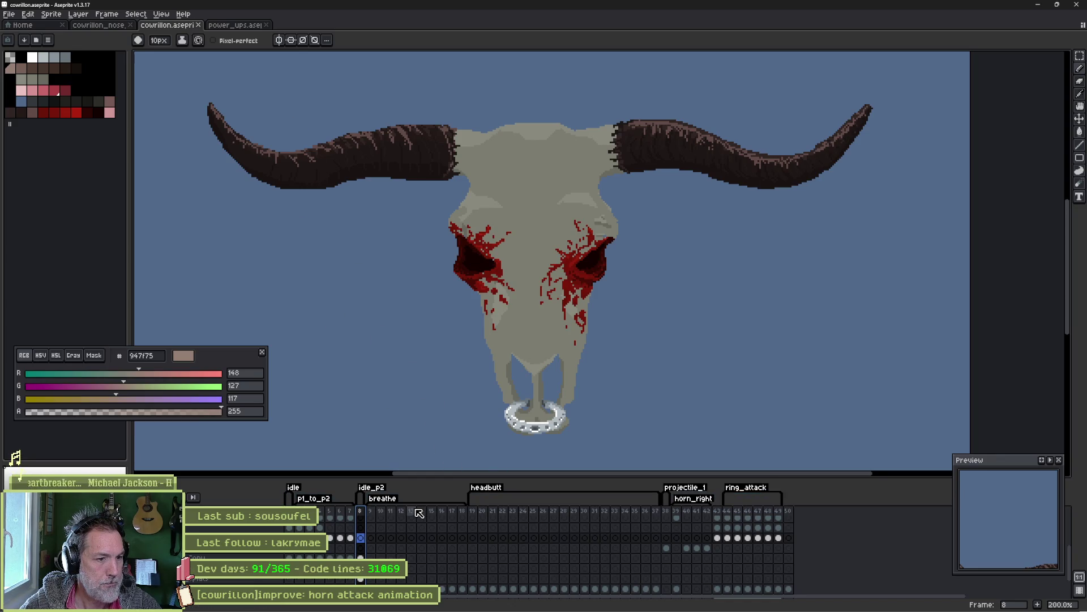
Scrub through horn_right frames 39–42 and bull head frame 44, ending on frame 39.
{"action": "mouse_move", "coordinate": [676, 512]}
{"action": "left_mouse_down"}
{"action": "mouse_move", "coordinate": [778, 513]}
{"action": "mouse_move", "coordinate": [671, 513]}
{"action": "left_mouse_up"}
{"action": "left_click", "coordinate": [718, 513]}
{"action": "left_click", "coordinate": [732, 513]}
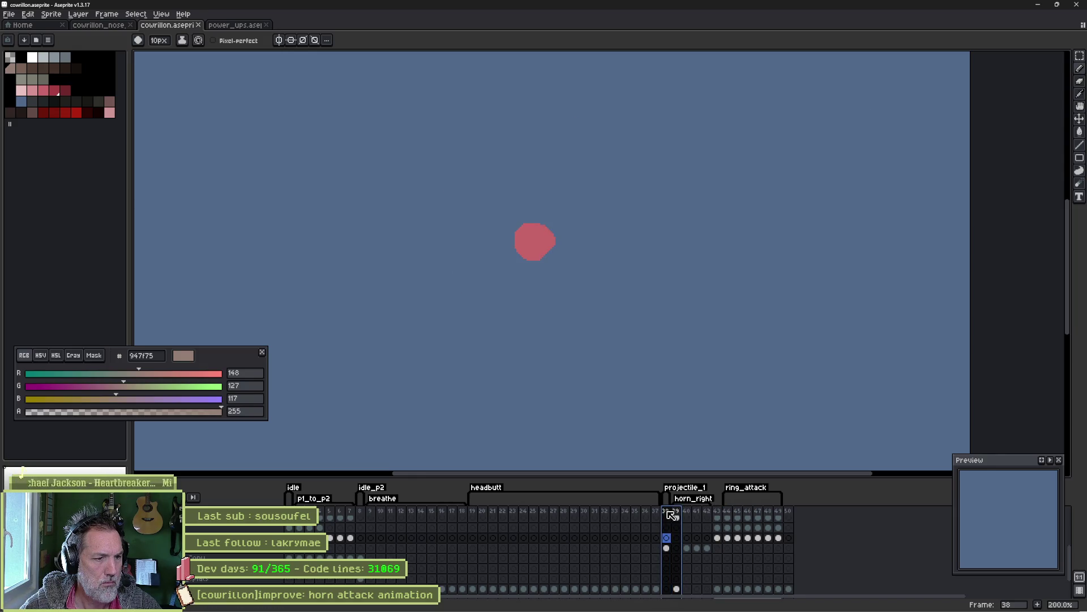
{"action": "mouse_move", "coordinate": [671, 514]}
{"action": "left_mouse_down"}
{"action": "mouse_move", "coordinate": [710, 514]}
{"action": "mouse_move", "coordinate": [677, 514]}
{"action": "left_mouse_up"}
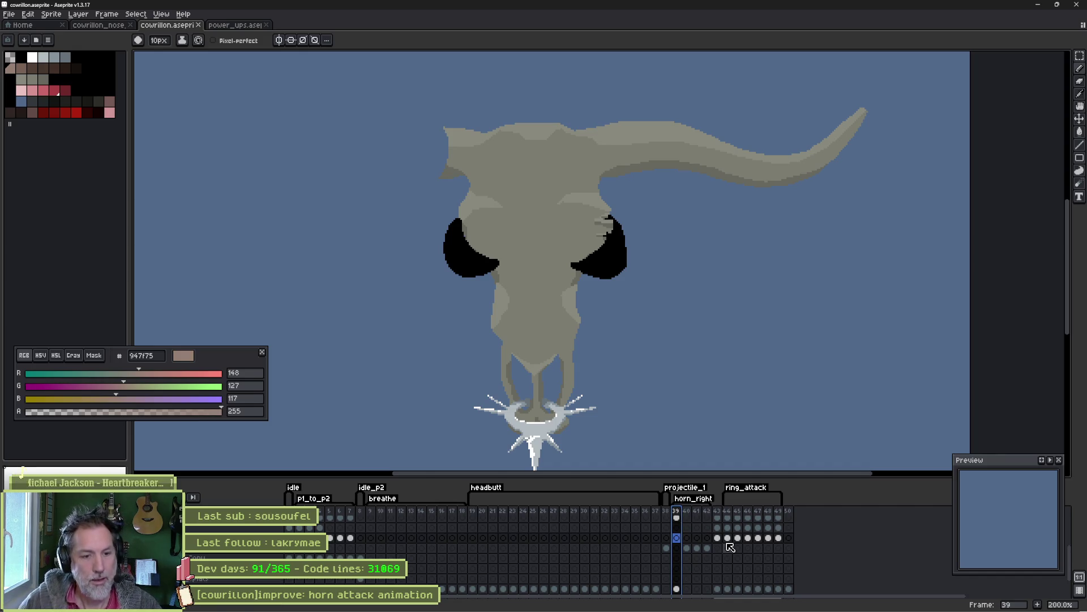
Compare horn_right frames 39 and 40 in the timeline.
{"action": "left_click", "coordinate": [686, 511]}
{"action": "left_click", "coordinate": [681, 512]}
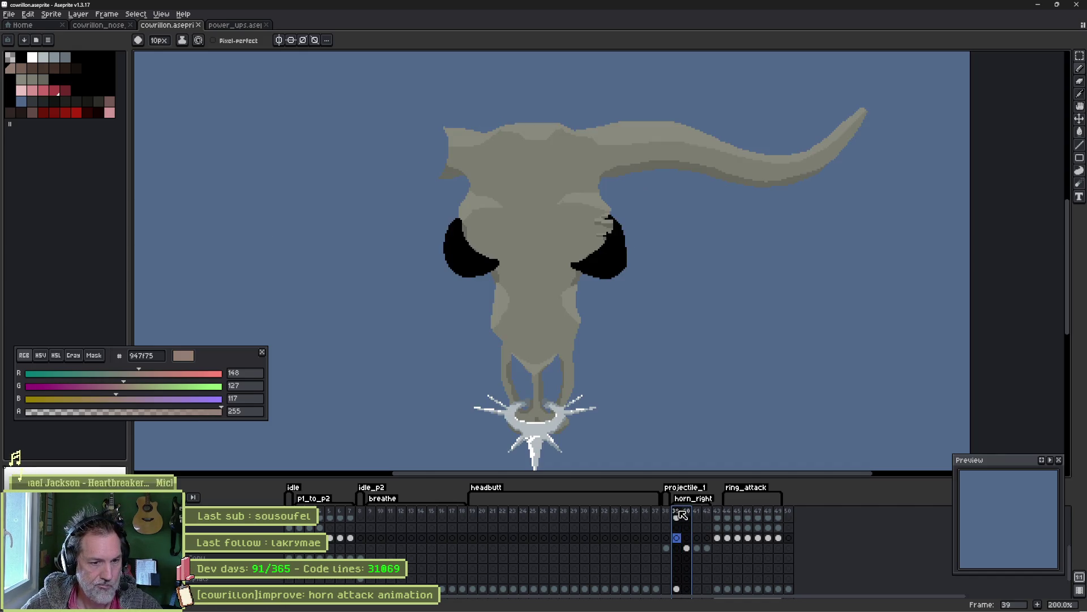
{"action": "left_click", "coordinate": [686, 512]}
{"action": "left_click", "coordinate": [677, 511]}
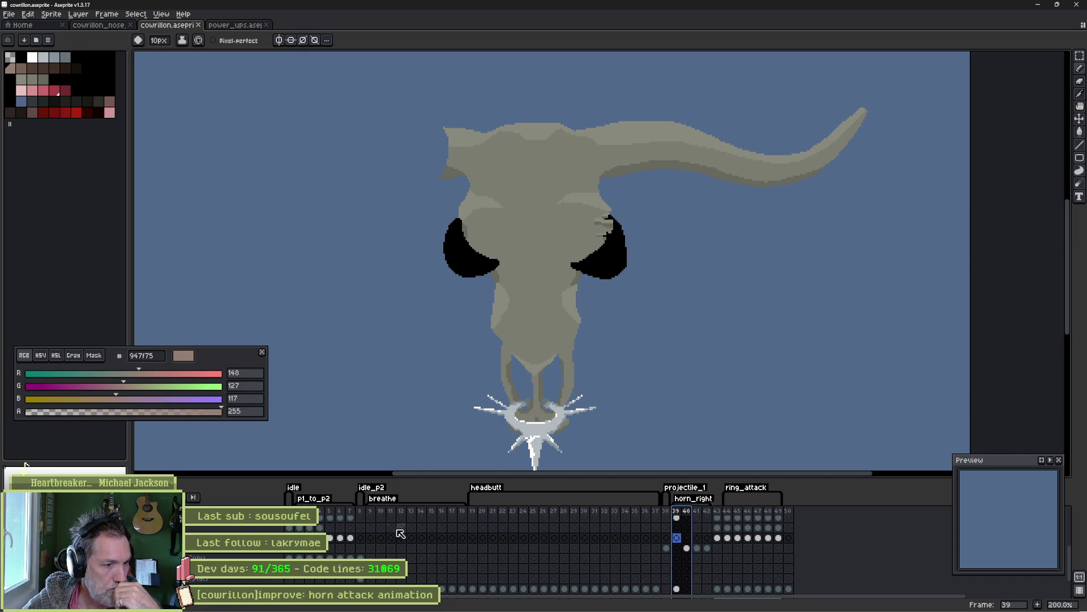
Duplicate bloody skull frame 8 into position 39 and delete the old blockout frame 40.
{"action": "left_click", "coordinate": [362, 511]}
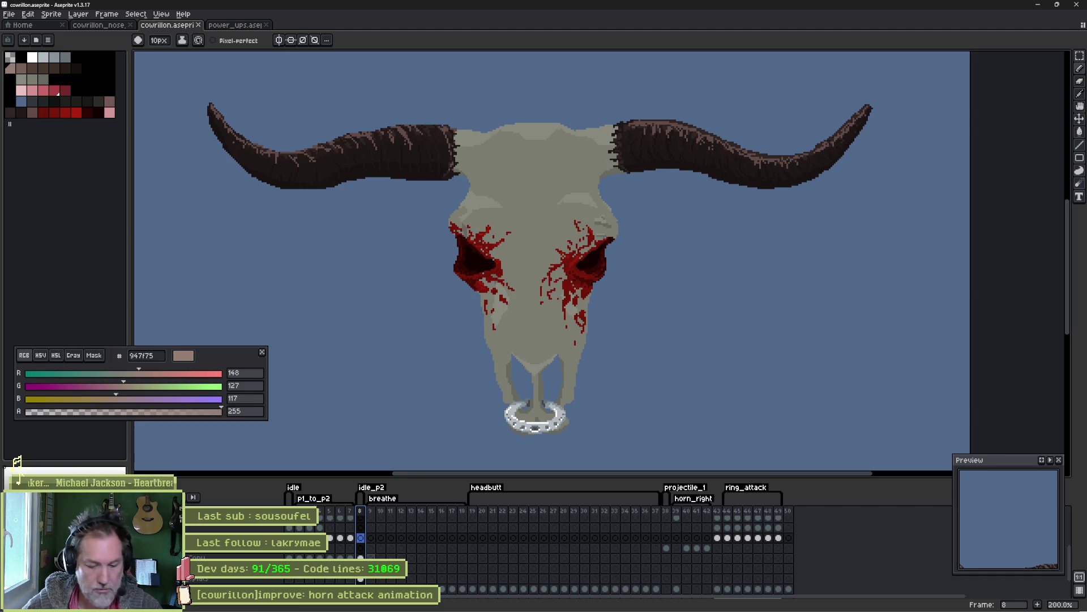
{"action": "key", "text": "alt+n"}
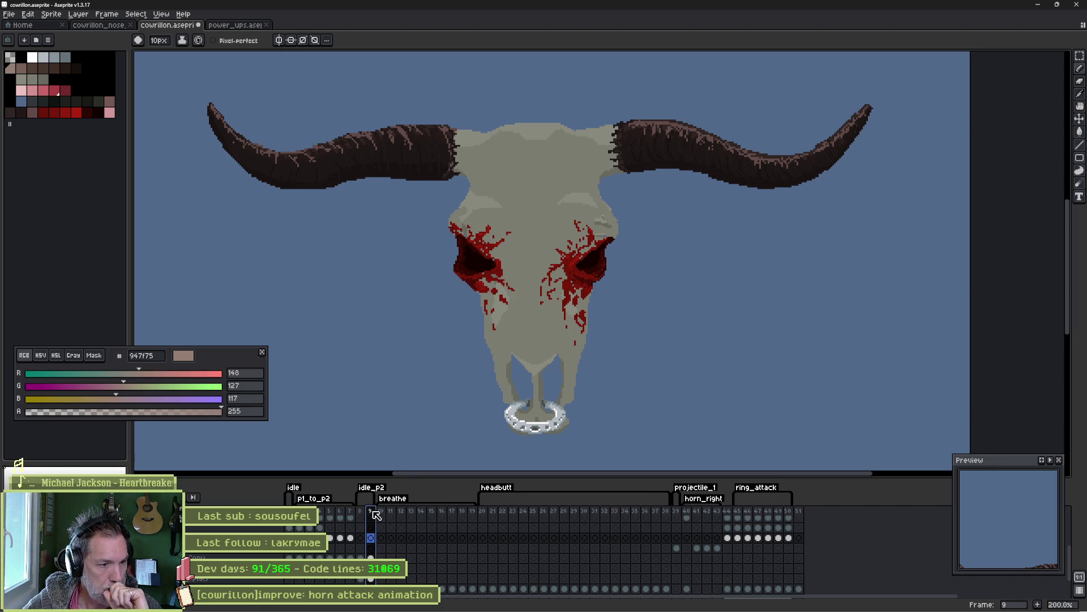
{"action": "left_click_drag", "start_coordinate": [382, 518], "coordinate": [691, 521]}
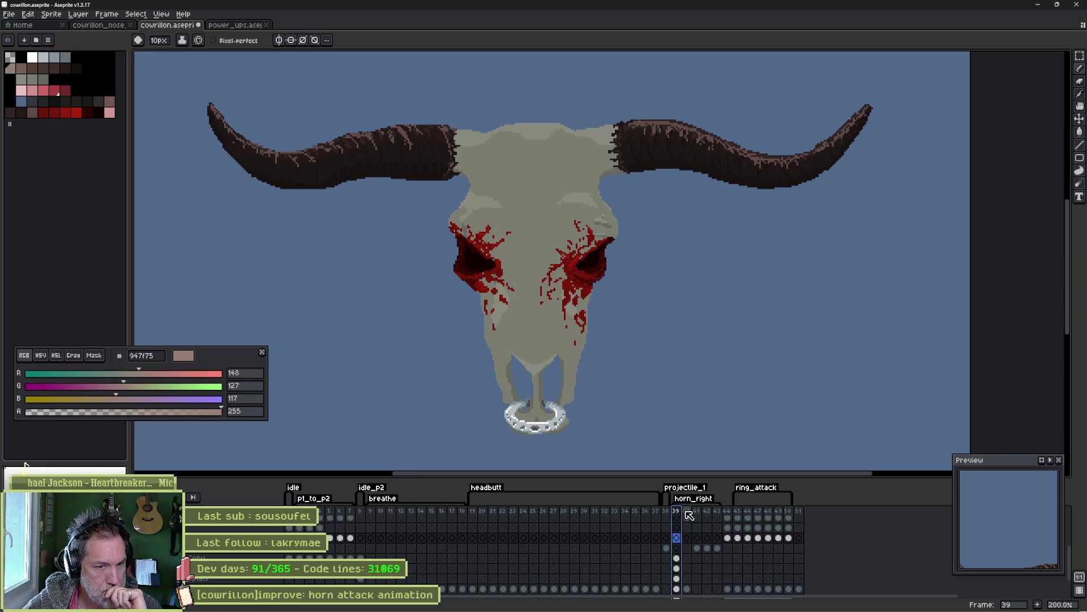
{"action": "left_click", "coordinate": [688, 514]}
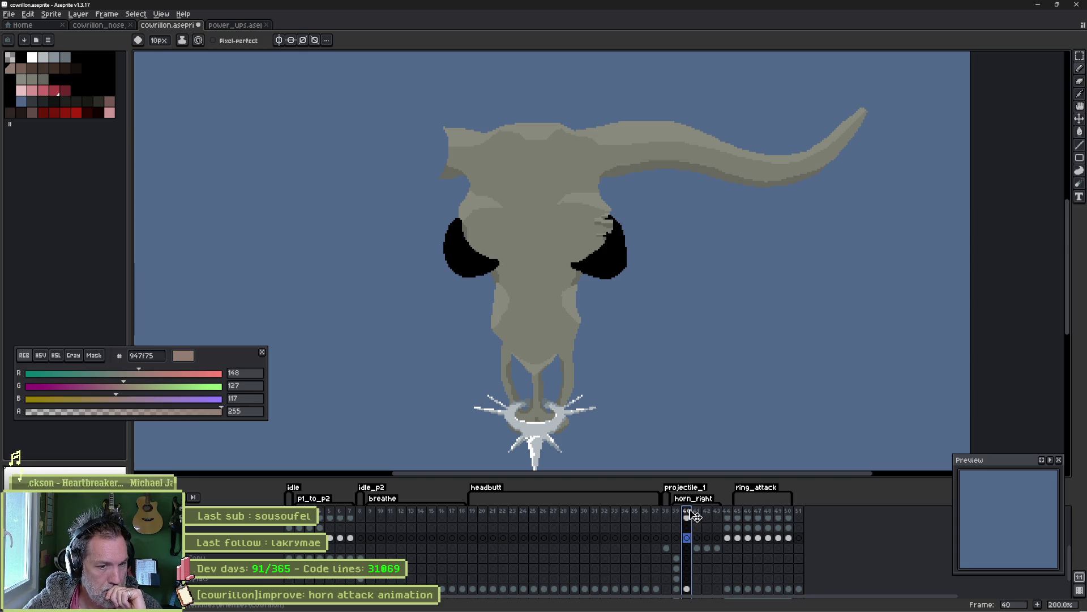
{"action": "right_click", "coordinate": [691, 511]}
{"action": "left_click", "coordinate": [721, 556]}
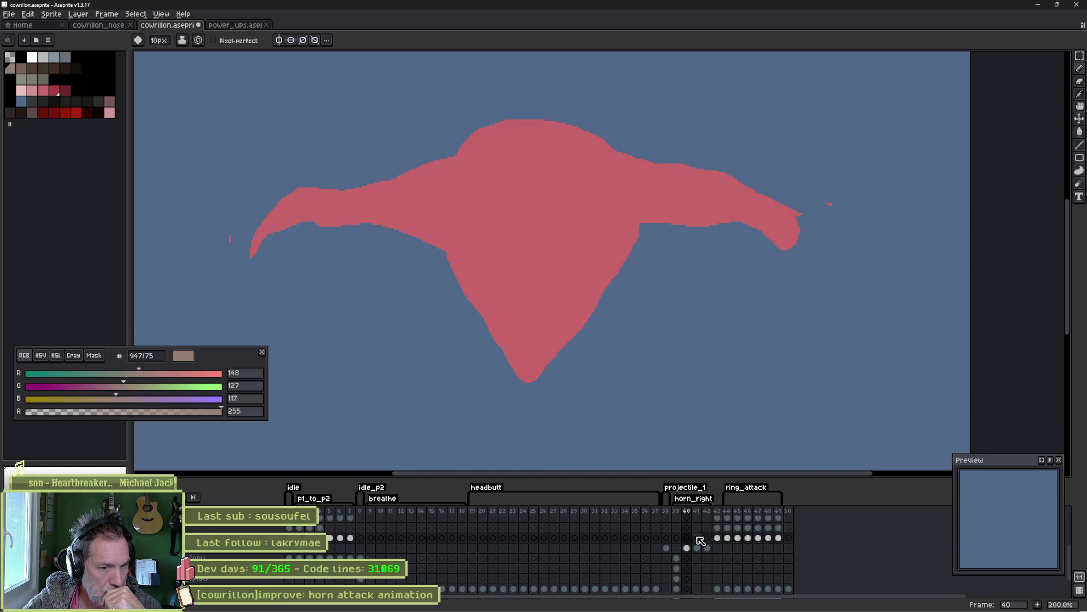
Step through the revised horn_right frames 39–42 to bull head frame 43.
{"action": "left_click", "coordinate": [682, 513]}
{"action": "mouse_move", "coordinate": [681, 513]}
{"action": "left_mouse_down"}
{"action": "mouse_move", "coordinate": [711, 514]}
{"action": "mouse_move", "coordinate": [684, 512]}
{"action": "left_mouse_up"}
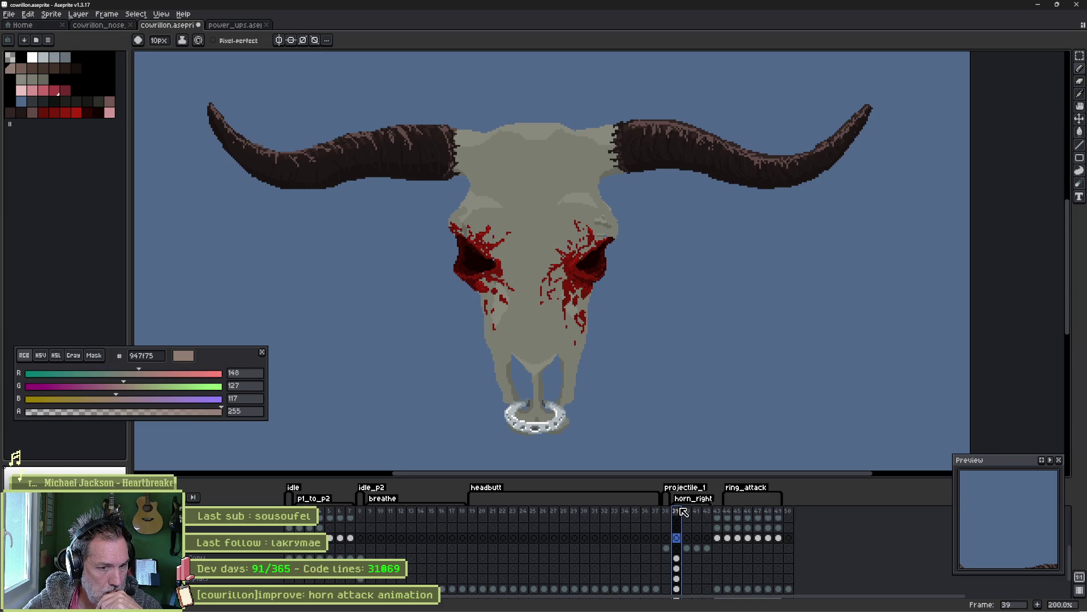
{"action": "left_click", "coordinate": [718, 512]}
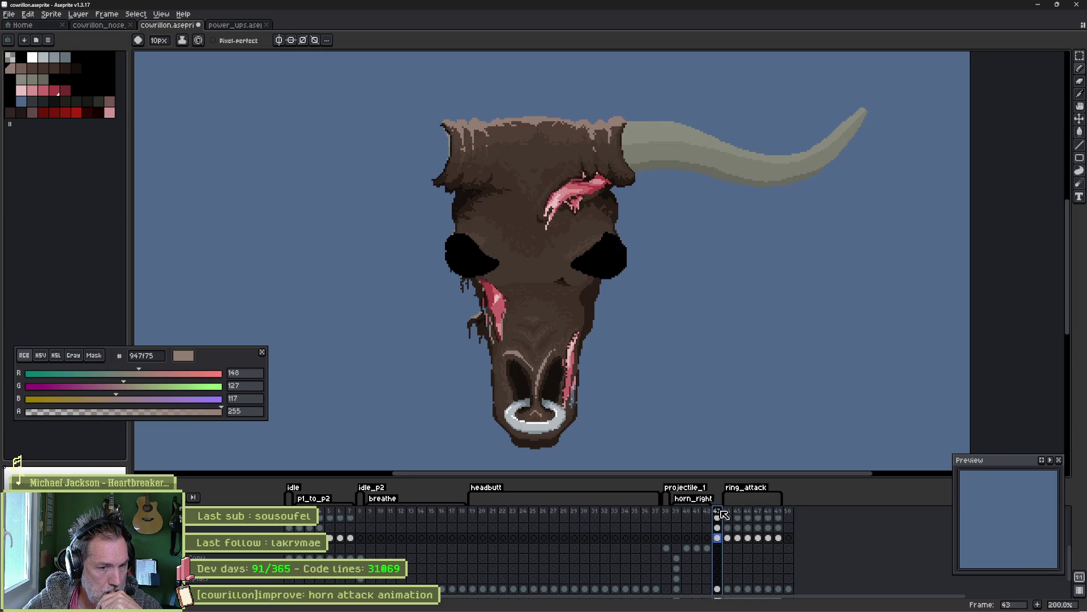
Step through ring_attack frames 43–46, return to frame 39, and bring Asana forward.
{"action": "left_click", "coordinate": [727, 511]}
{"action": "mouse_move", "coordinate": [731, 513]}
{"action": "left_mouse_down"}
{"action": "mouse_move", "coordinate": [787, 512]}
{"action": "mouse_move", "coordinate": [732, 509]}
{"action": "mouse_move", "coordinate": [787, 511]}
{"action": "mouse_move", "coordinate": [747, 511]}
{"action": "left_mouse_up"}
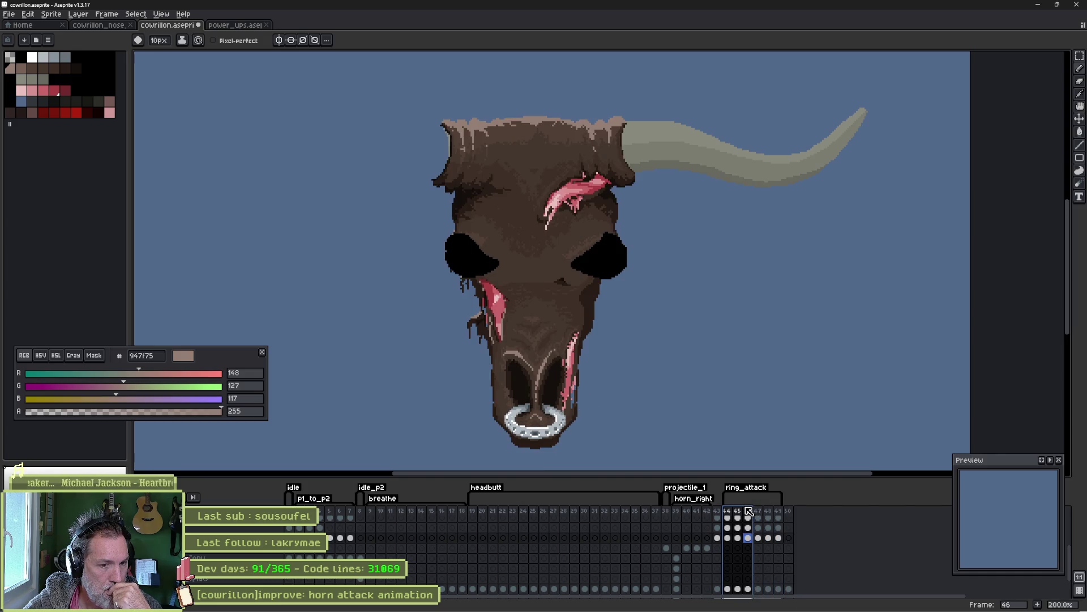
{"action": "left_click", "coordinate": [677, 513]}
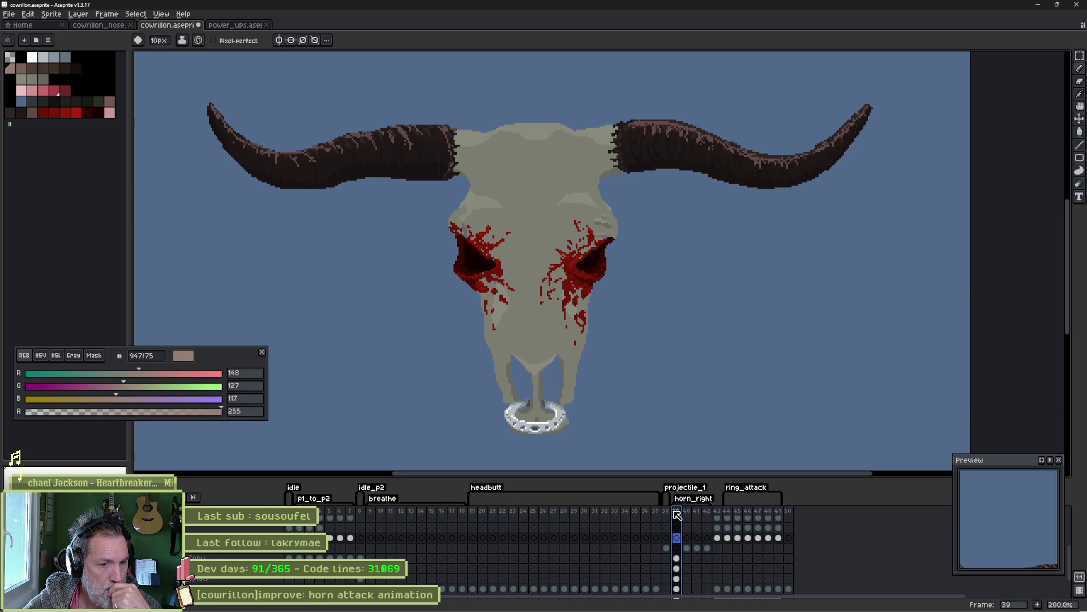
{"action": "mouse_move", "coordinate": [662, 609]}
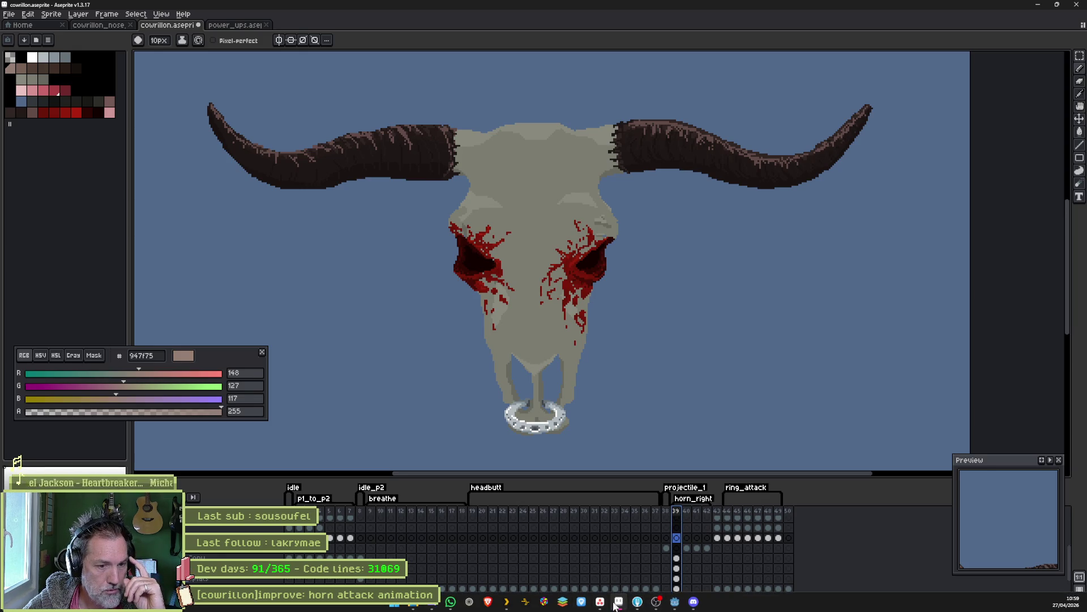
{"action": "left_click", "coordinate": [618, 604]}
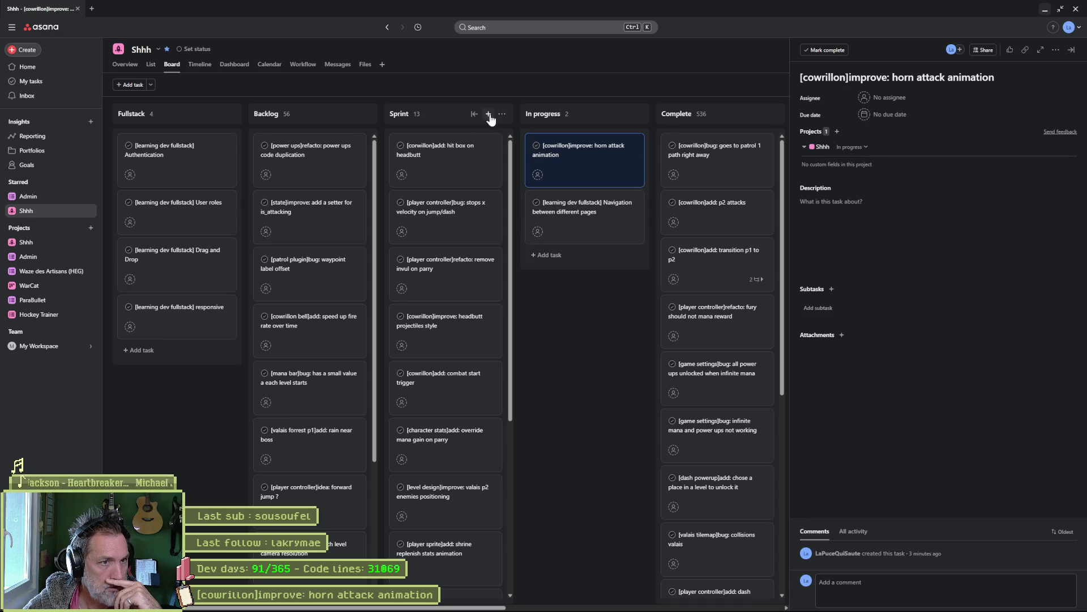
Add Sprint task '[cowrillon]add: remove nose spikes on p1 to p2 transition' and return to Aseprite.
{"action": "left_click", "coordinate": [488, 115]}
{"action": "type", "text": "[cowrill"}
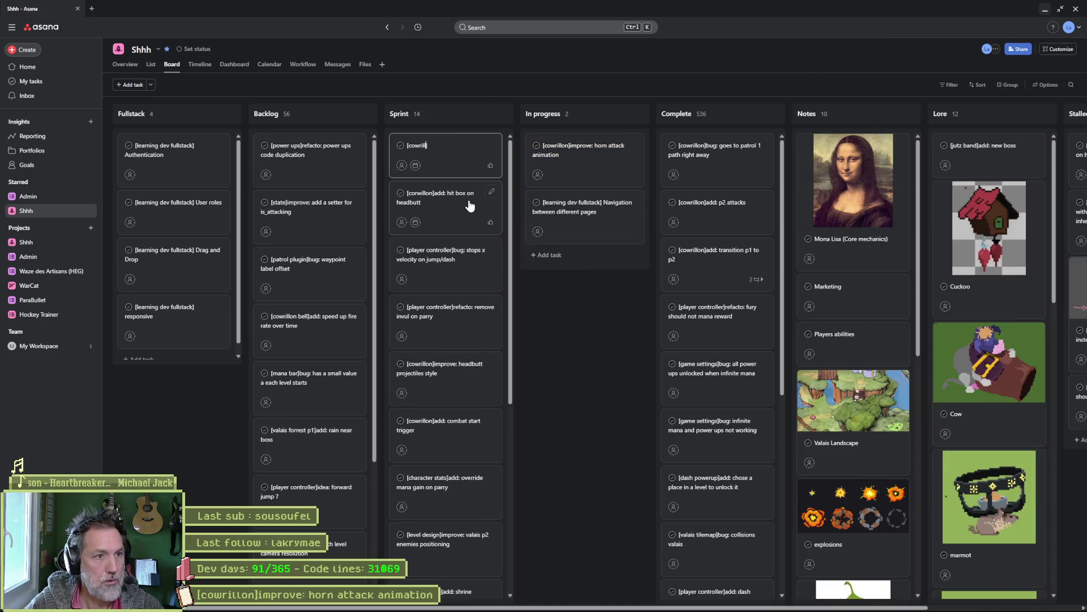
{"action": "type", "text": "on]add"}
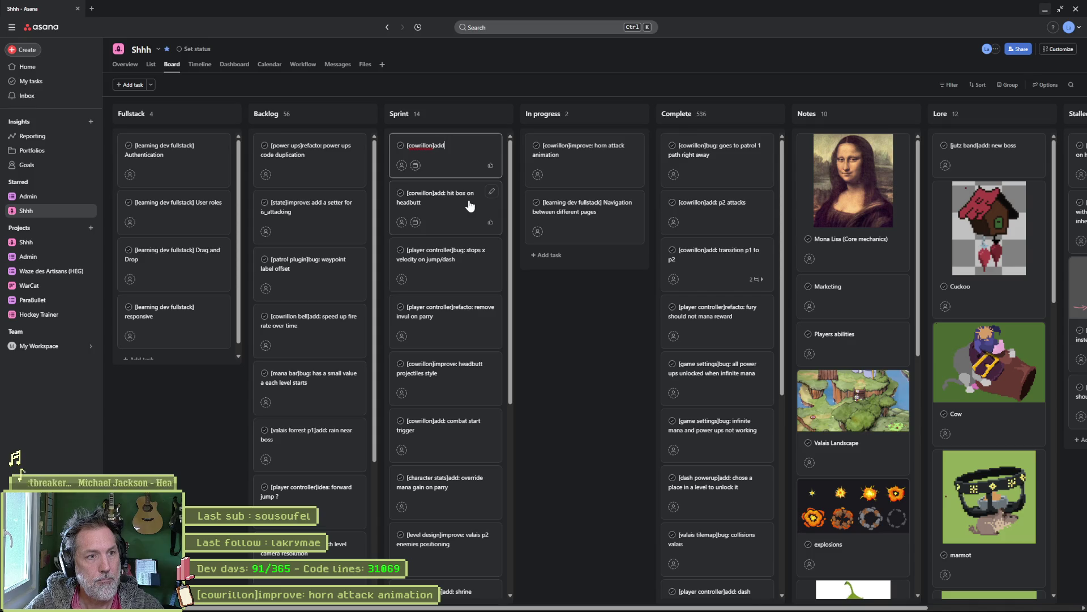
{"action": "type", "text": "nos"}
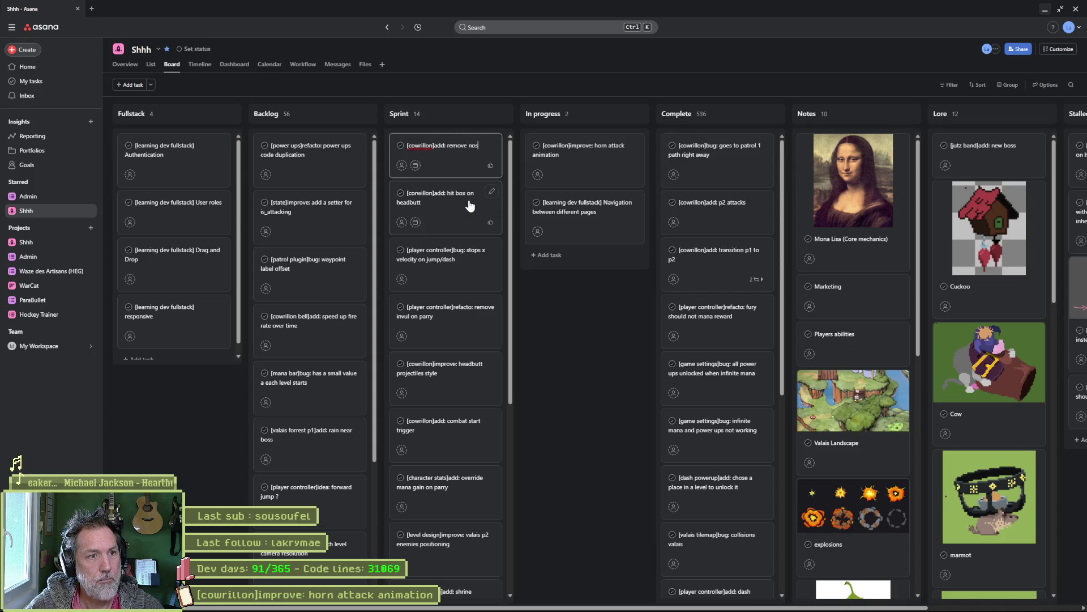
{"action": "type", "text": "e spikes on"}
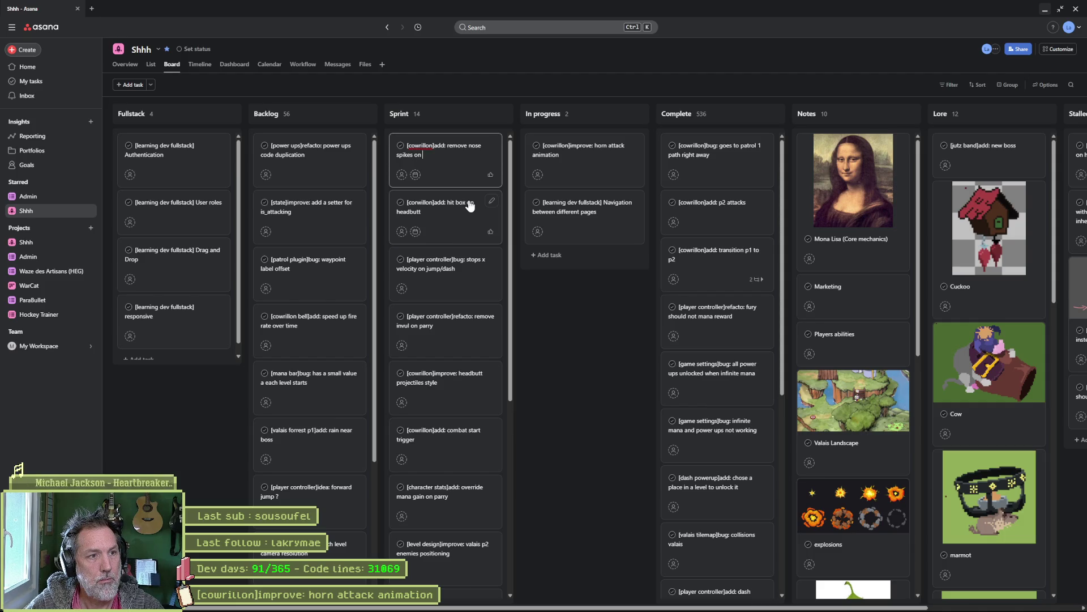
{"action": "type", "text": "ransi"}
{"action": "key", "text": "Return"}
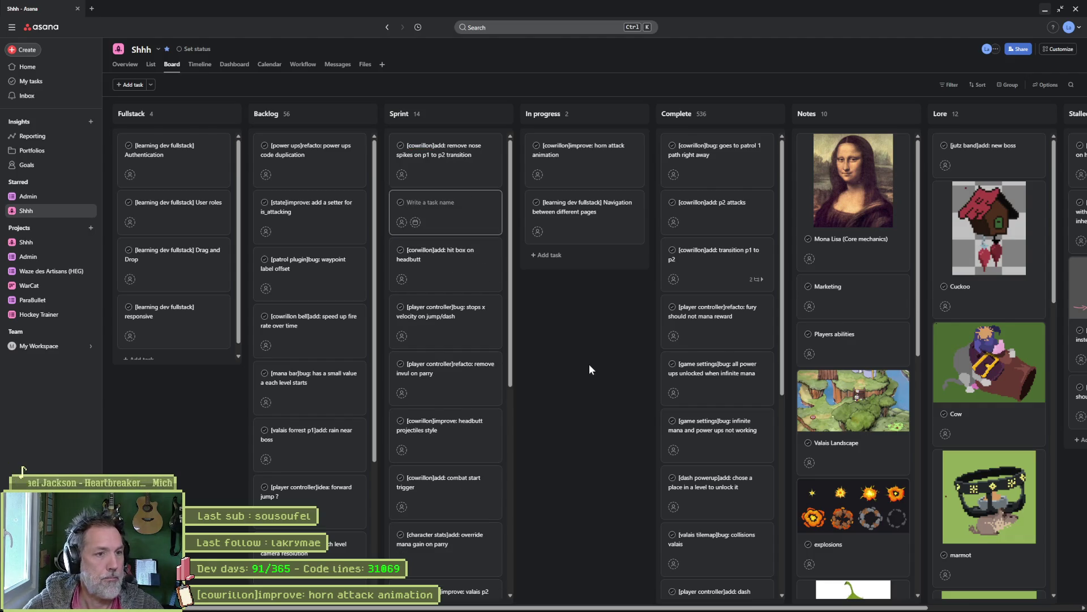
{"action": "key", "text": "Escape"}
{"action": "key", "text": "alt+Tab"}
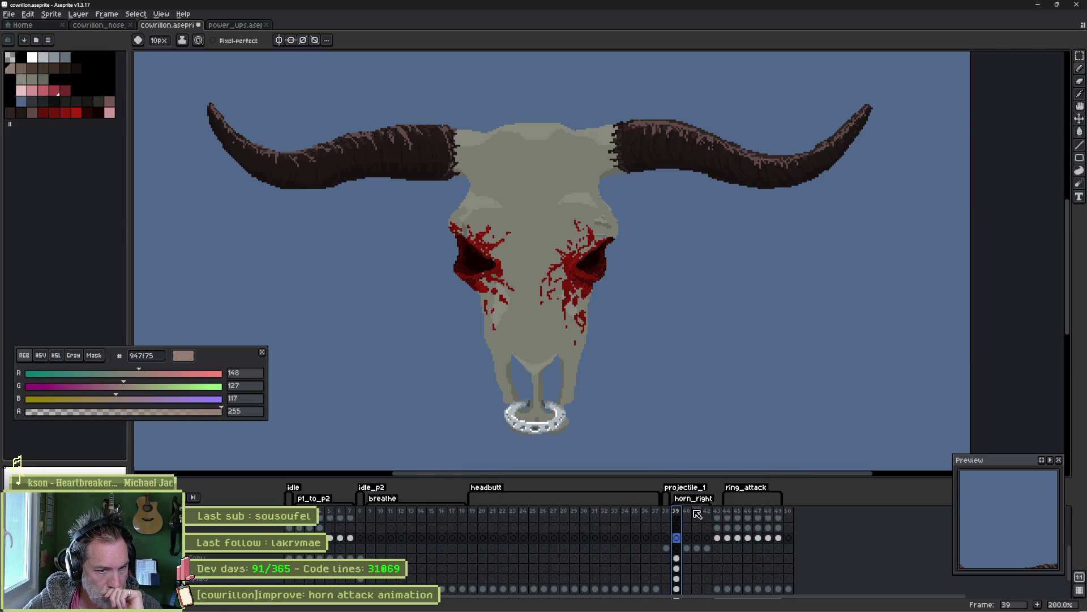
Zoom the Preview panel out to the whole sprite and scrub horn_right frames 39–42.
{"action": "mouse_move", "coordinate": [689, 512]}
{"action": "left_mouse_down"}
{"action": "mouse_move", "coordinate": [703, 512]}
{"action": "mouse_move", "coordinate": [679, 513]}
{"action": "mouse_move", "coordinate": [710, 519]}
{"action": "mouse_move", "coordinate": [678, 515]}
{"action": "mouse_move", "coordinate": [685, 521]}
{"action": "left_mouse_up"}
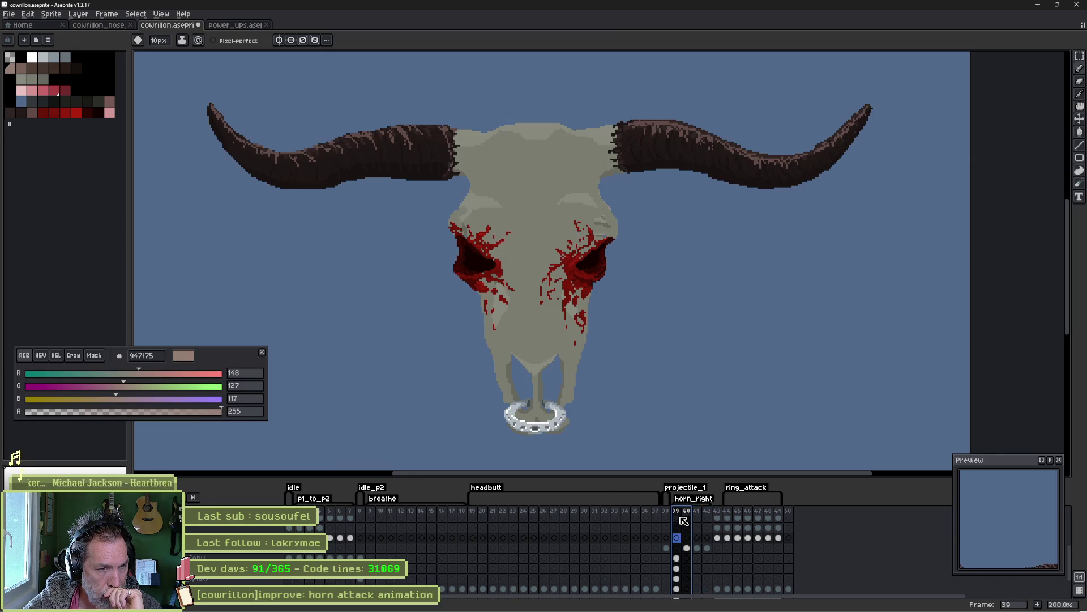
{"action": "scroll", "coordinate": [1032, 538], "scroll_direction": "down", "scroll_amount": 2}
{"action": "scroll", "coordinate": [1033, 537], "scroll_direction": "down", "scroll_amount": 3}
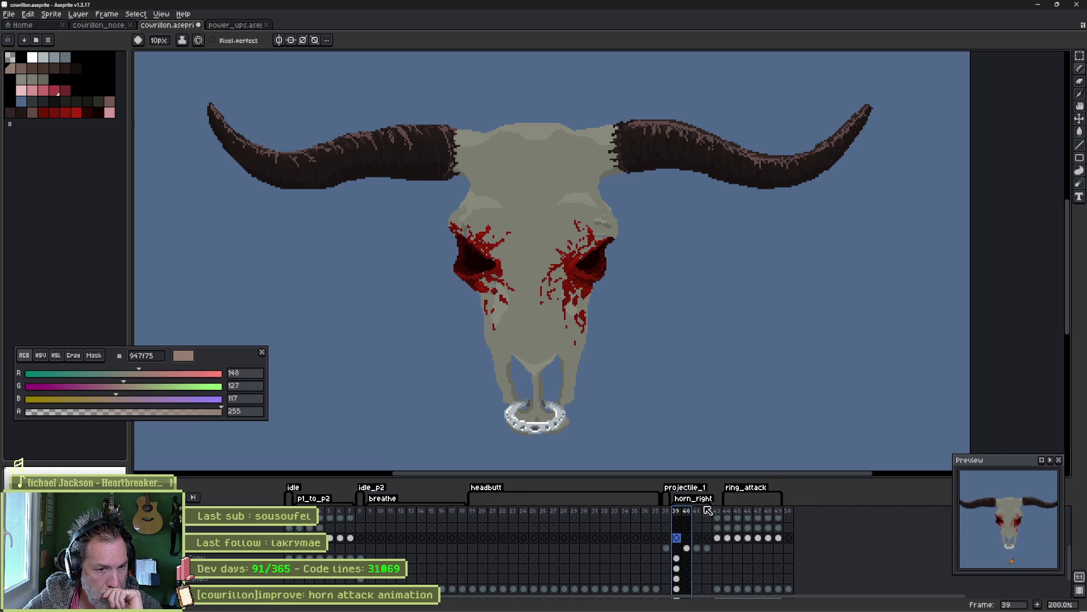
{"action": "left_click_drag", "start_coordinate": [677, 512], "coordinate": [719, 516]}
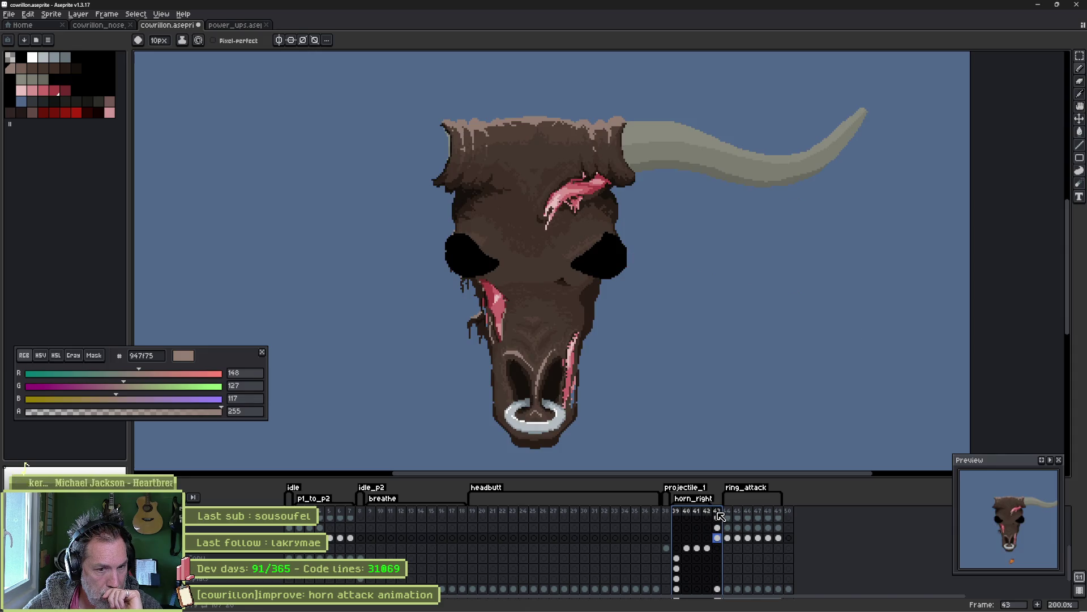
Delete the accidental duplicate of frame 43.
{"action": "key", "text": "alt+n"}
{"action": "left_click", "coordinate": [717, 512]}
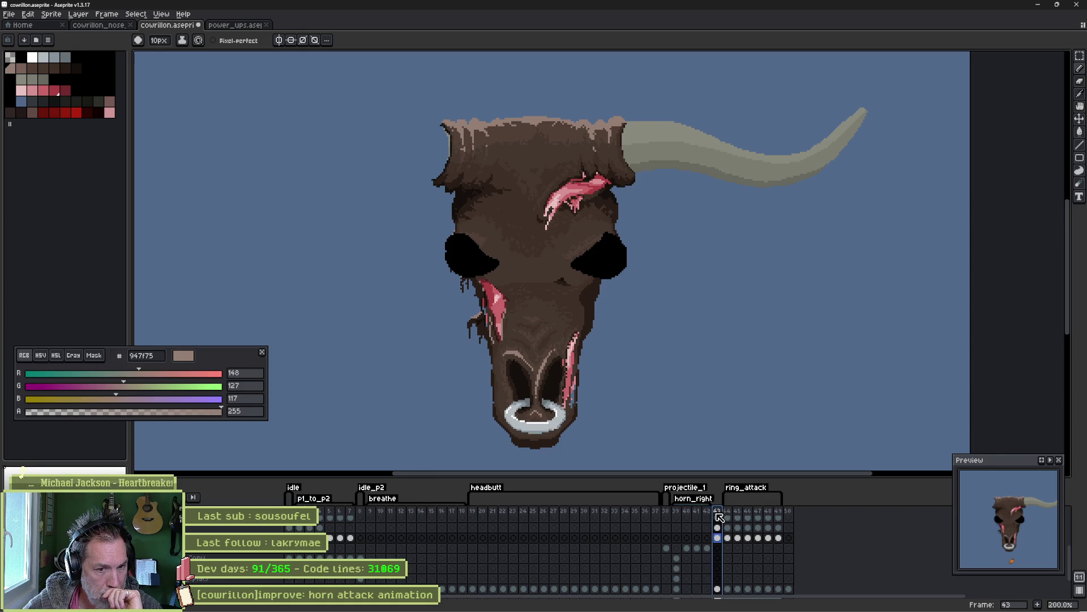
{"action": "right_click", "coordinate": [718, 513]}
{"action": "left_click", "coordinate": [745, 561]}
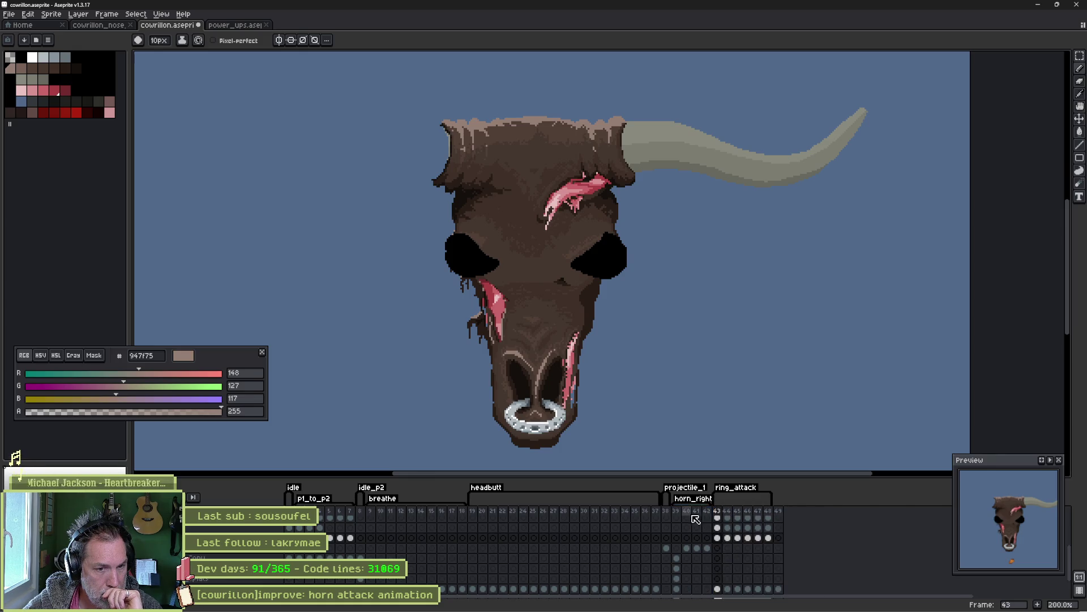
Flip between skull frame 39 and frame 40's pink silhouette, ending on frame 40.
{"action": "left_click", "coordinate": [679, 512]}
{"action": "left_click_drag", "start_coordinate": [683, 515], "coordinate": [710, 514]}
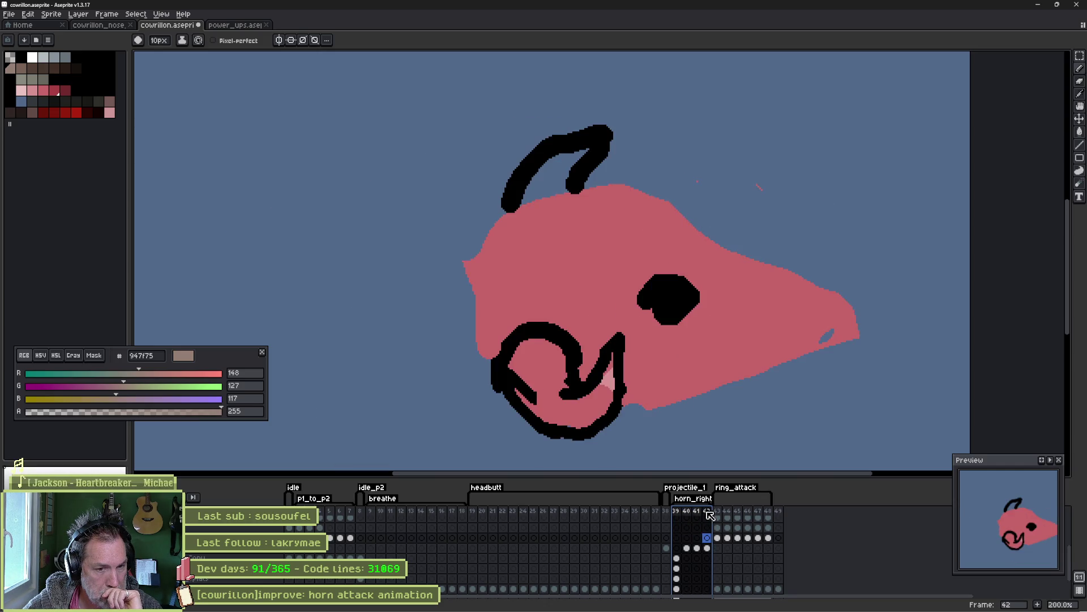
{"action": "left_click", "coordinate": [676, 512]}
{"action": "left_click", "coordinate": [688, 513]}
{"action": "key", "text": "Left"}
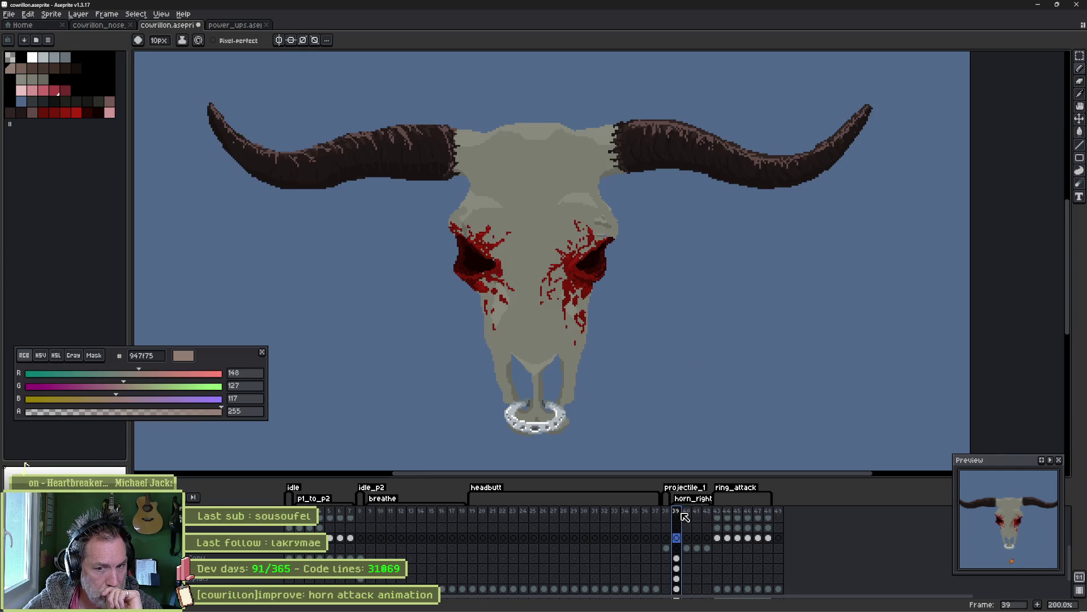
{"action": "left_click", "coordinate": [687, 515]}
{"action": "key", "text": "Left"}
{"action": "left_click", "coordinate": [688, 516]}
{"action": "key", "text": "Left"}
{"action": "left_click", "coordinate": [689, 517]}
{"action": "key", "text": "Left"}
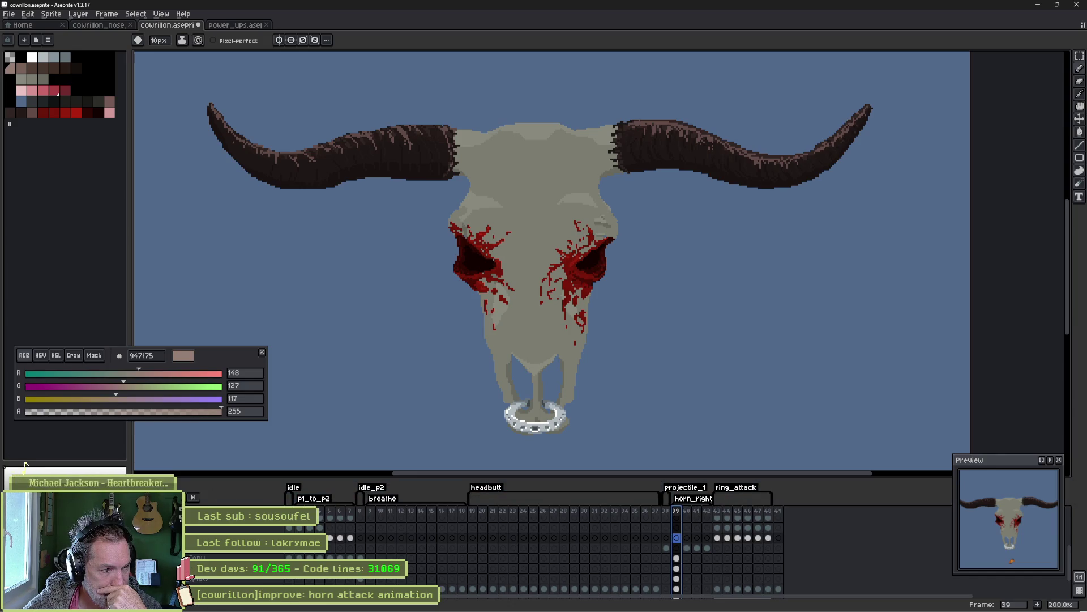
{"action": "left_click", "coordinate": [687, 511]}
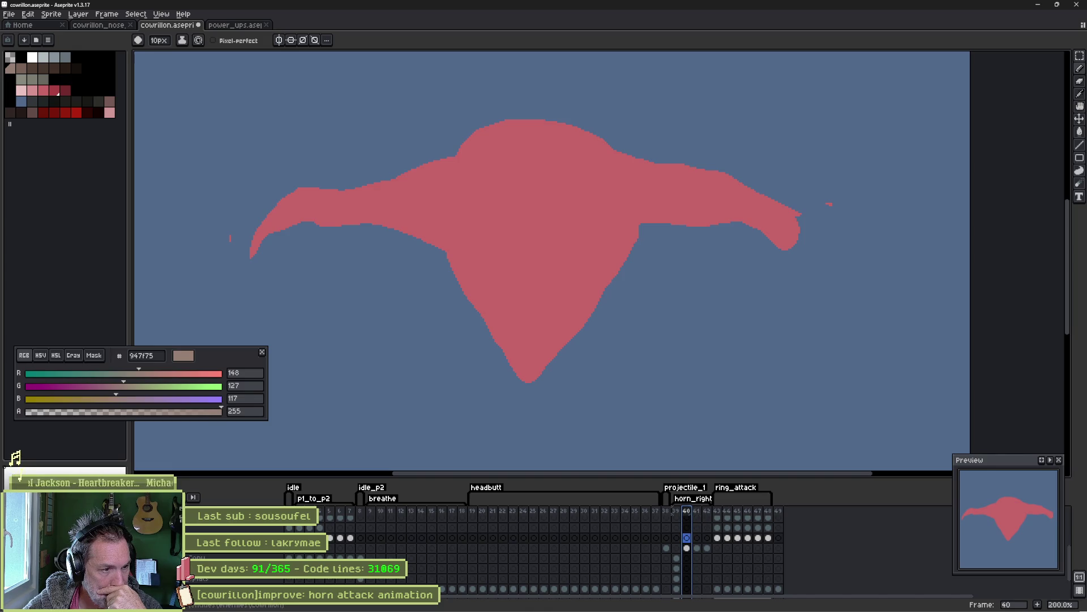
Turn off 'Current layer only' in the onion-skin settings so all layers show.
{"action": "left_click", "coordinate": [192, 496]}
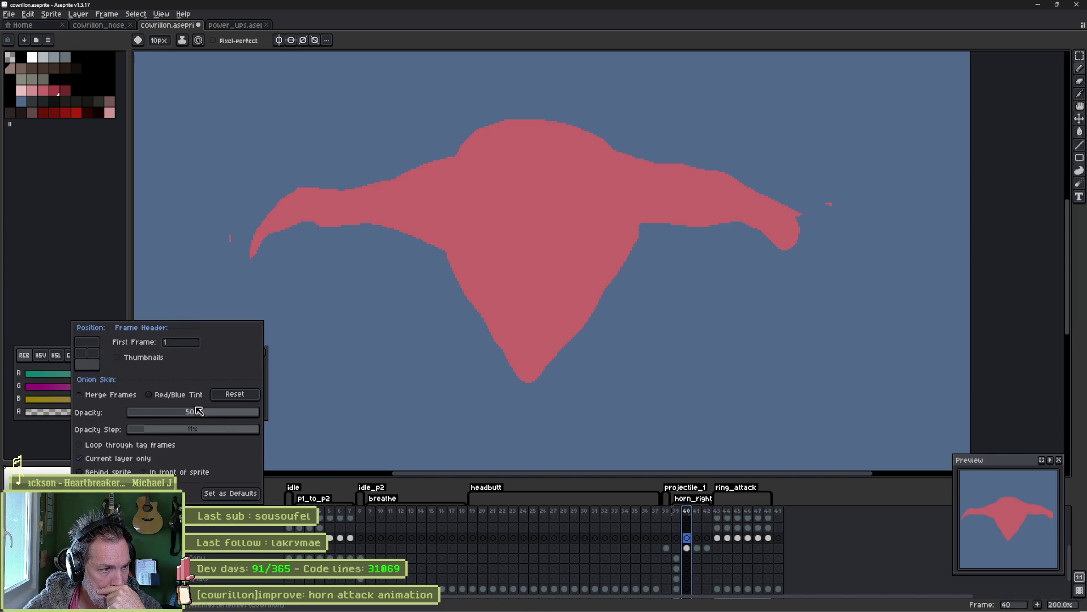
{"action": "left_click", "coordinate": [137, 459]}
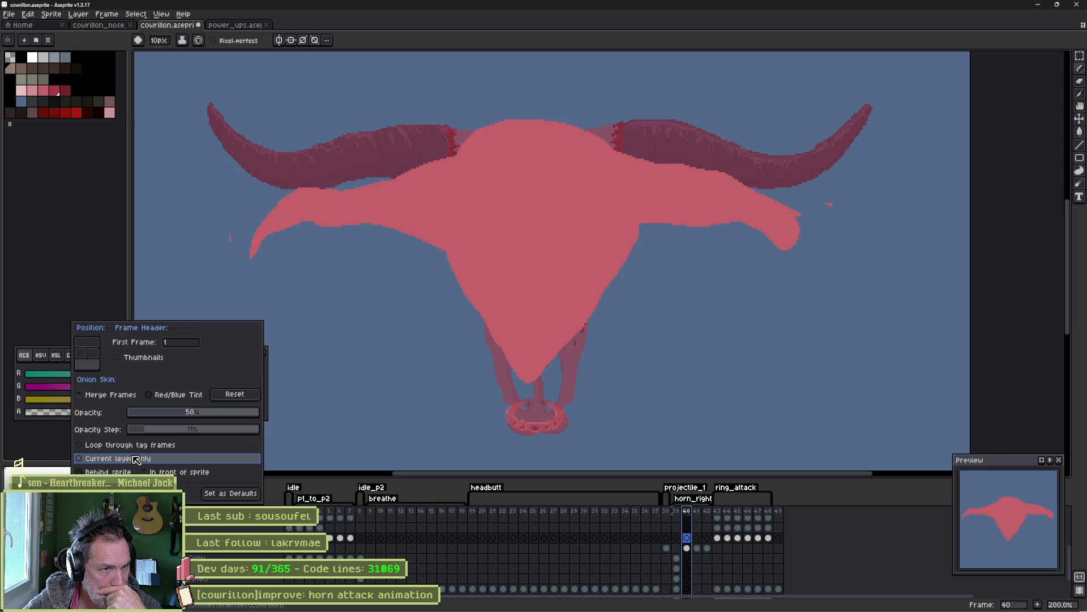
{"action": "left_click", "coordinate": [100, 281]}
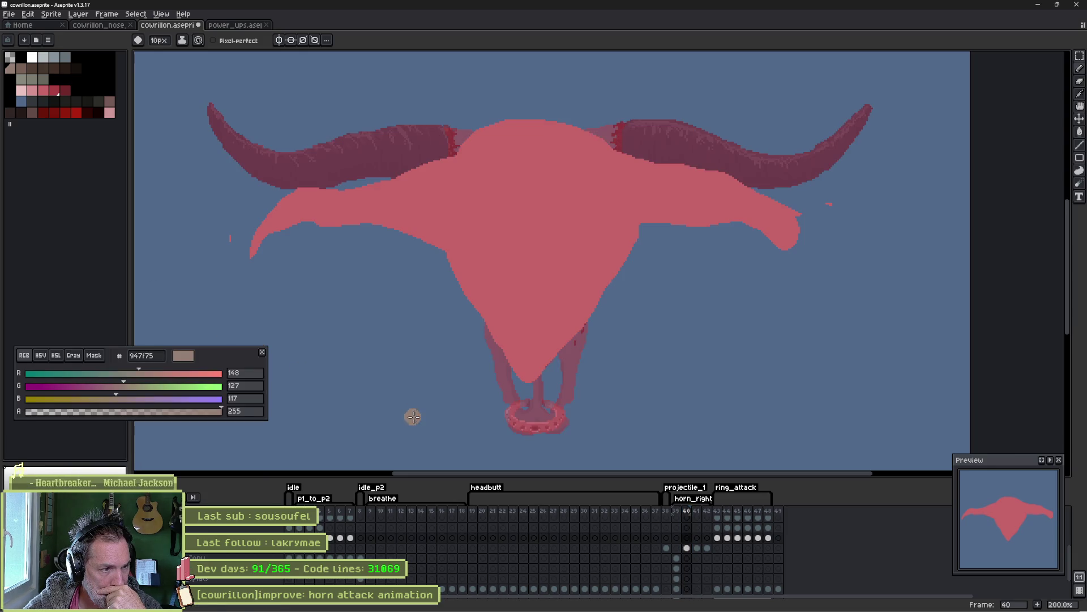
{"action": "left_click", "coordinate": [263, 351]}
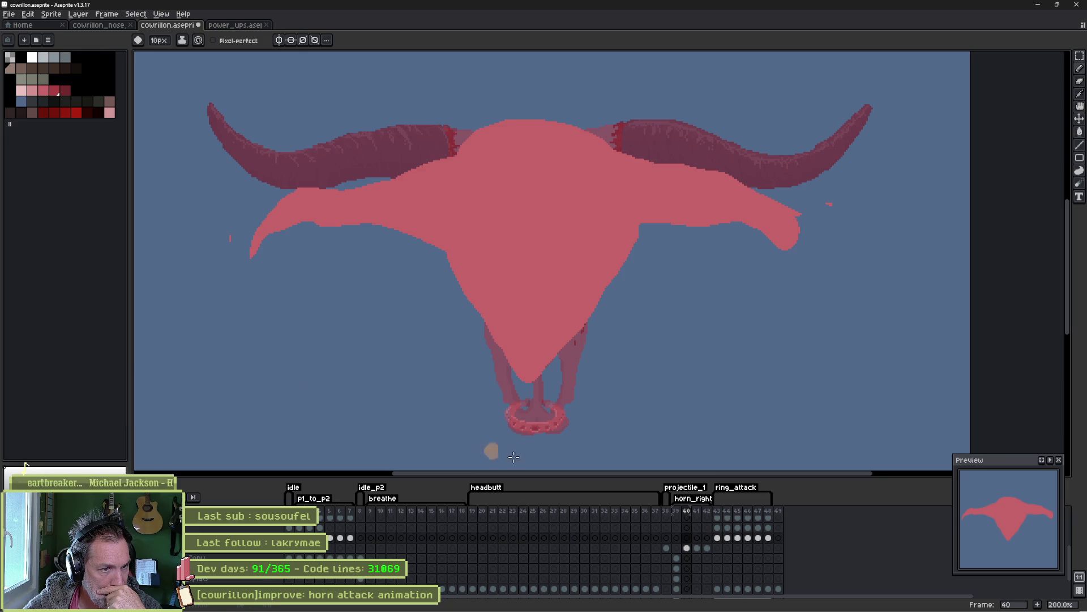
Flip between frames 39, 40 and 41 to check the onion skin, ending on frame 40.
{"action": "left_click", "coordinate": [681, 511]}
{"action": "left_click", "coordinate": [686, 512]}
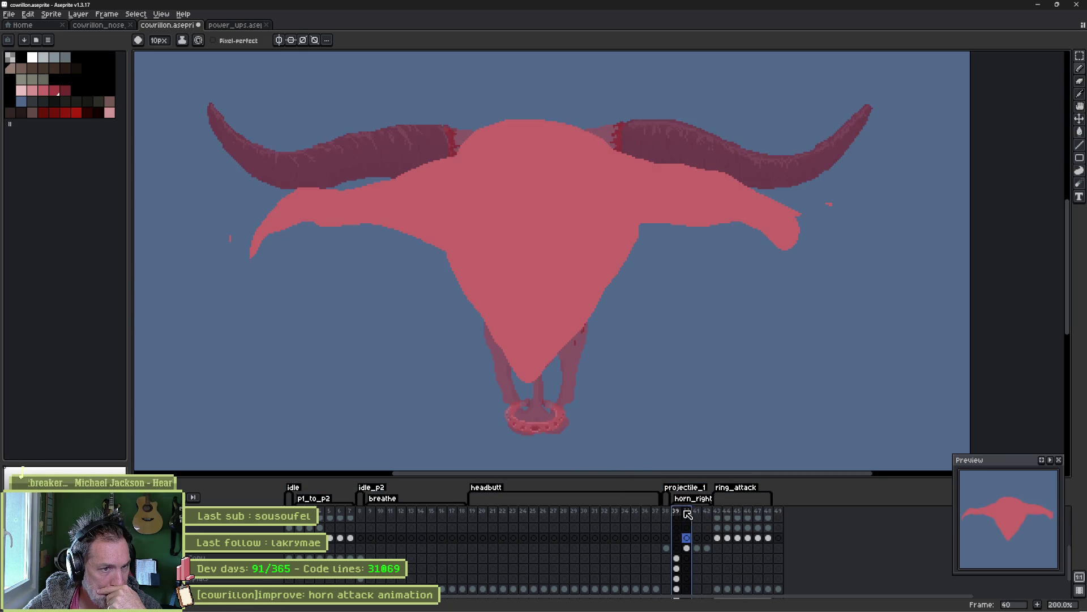
{"action": "left_click", "coordinate": [698, 512]}
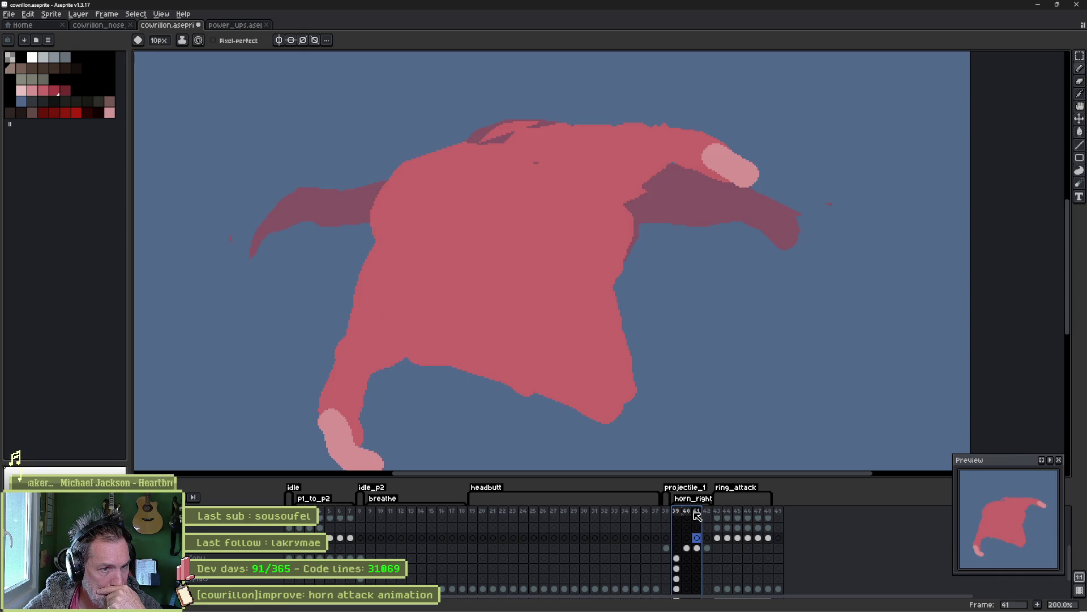
{"action": "left_click", "coordinate": [687, 514]}
{"action": "left_click", "coordinate": [677, 513]}
{"action": "left_click", "coordinate": [688, 515]}
{"action": "left_click", "coordinate": [677, 513]}
{"action": "left_click", "coordinate": [689, 516]}
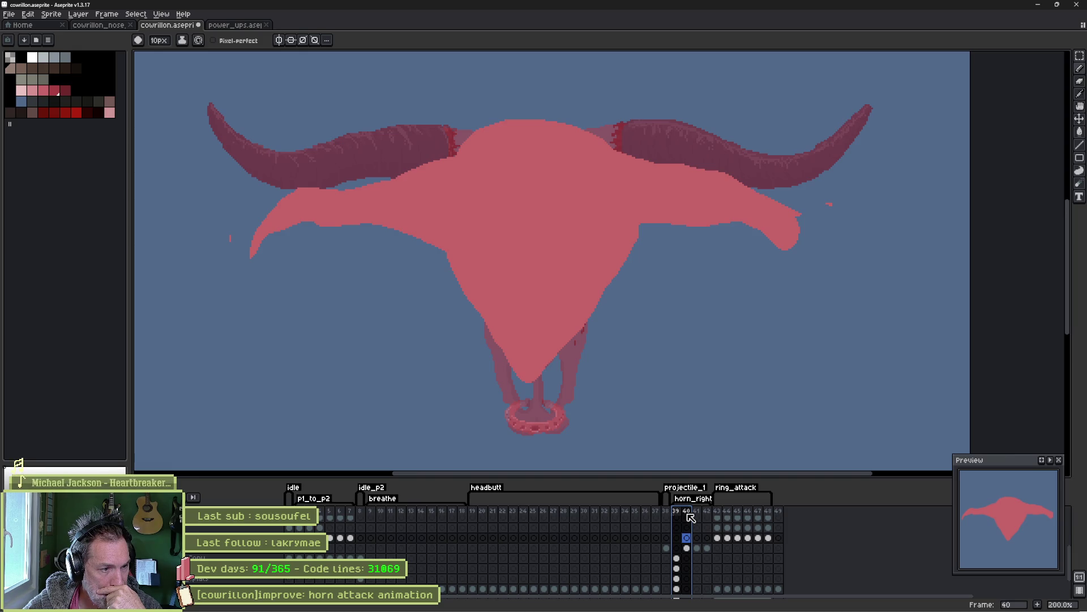
Set the blockout layer's opacity to 74%.
{"action": "double_click", "coordinate": [261, 548]}
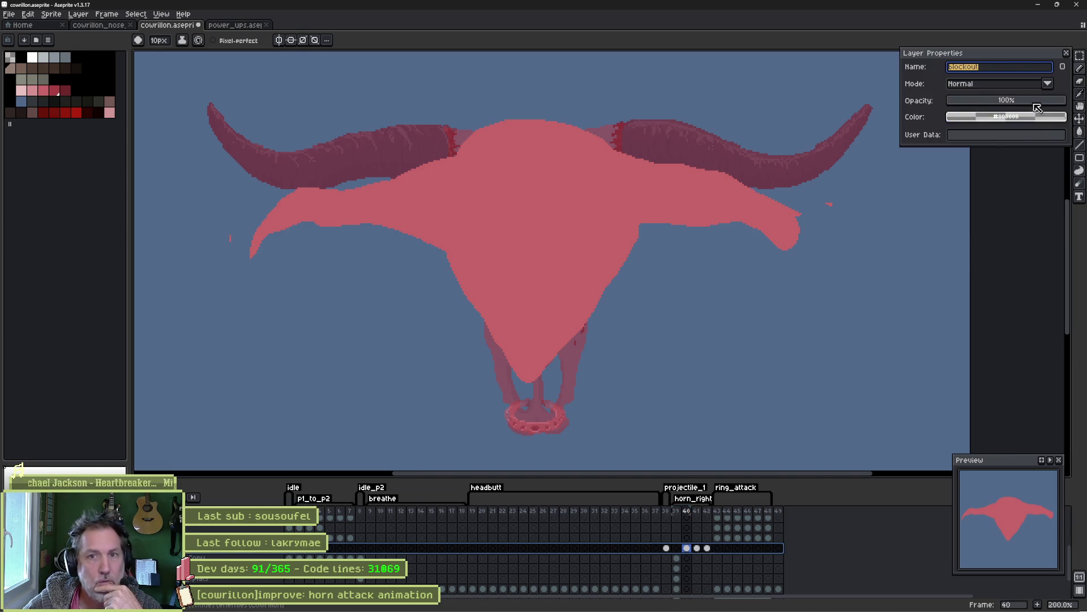
{"action": "left_click", "coordinate": [1038, 103]}
{"action": "left_click", "coordinate": [1035, 228]}
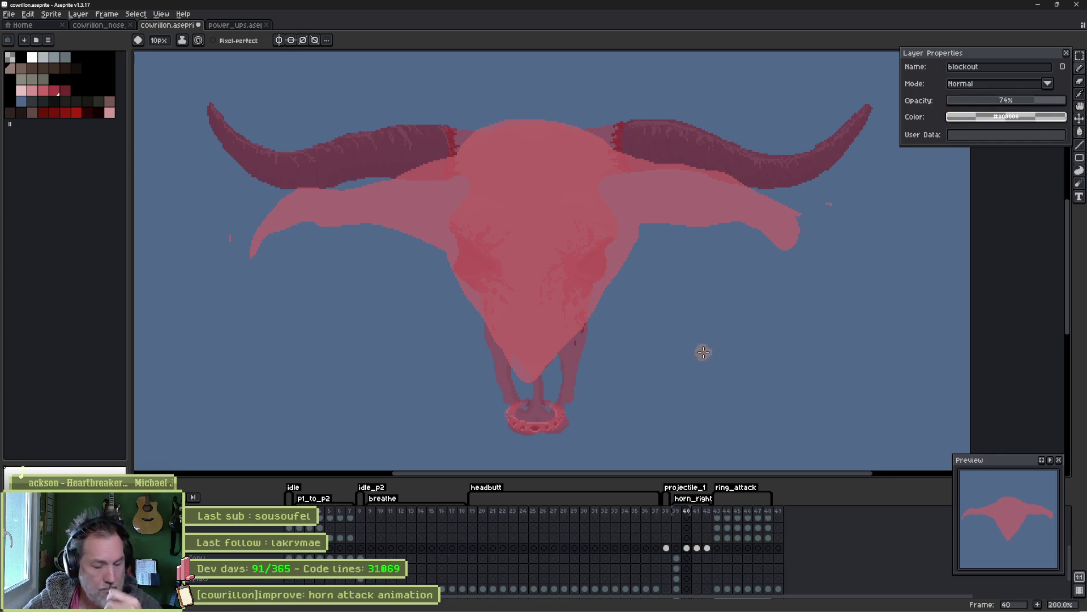
Carve the blockout where the right horn meets the skull, and extend the right horn toward the tip.
{"action": "key", "text": "b"}
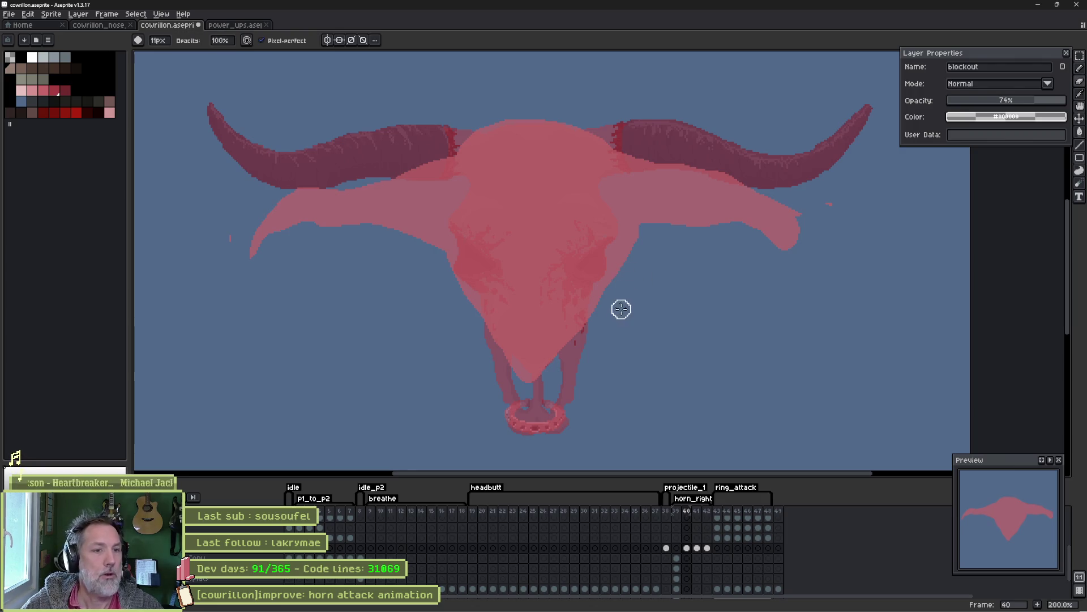
{"action": "mouse_move", "coordinate": [613, 297]}
{"action": "left_mouse_down"}
{"action": "mouse_move", "coordinate": [626, 231]}
{"action": "mouse_move", "coordinate": [640, 241]}
{"action": "left_mouse_up"}
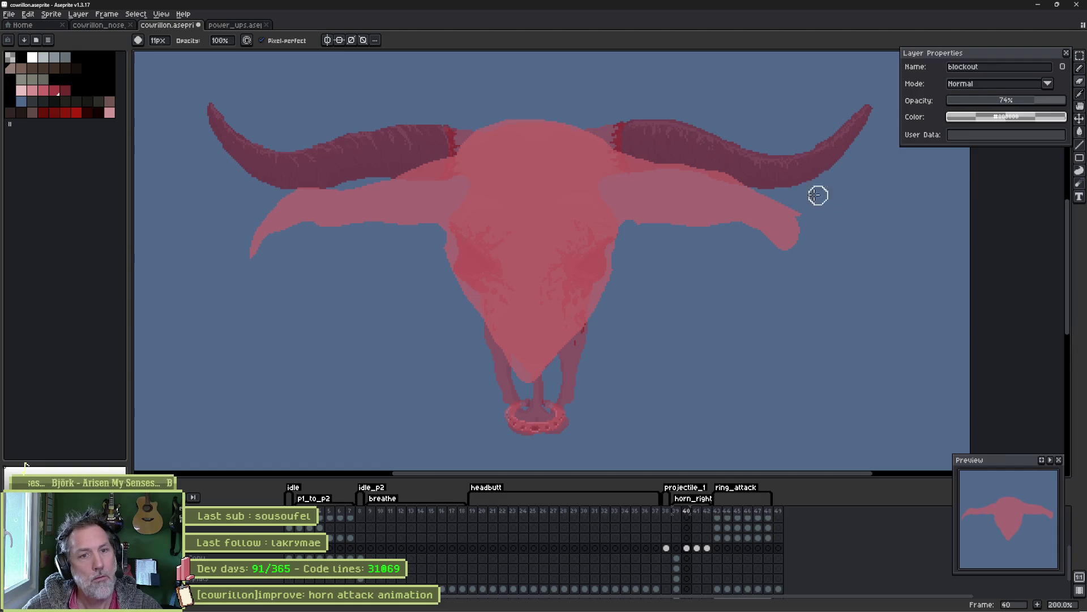
{"action": "key", "text": "e"}
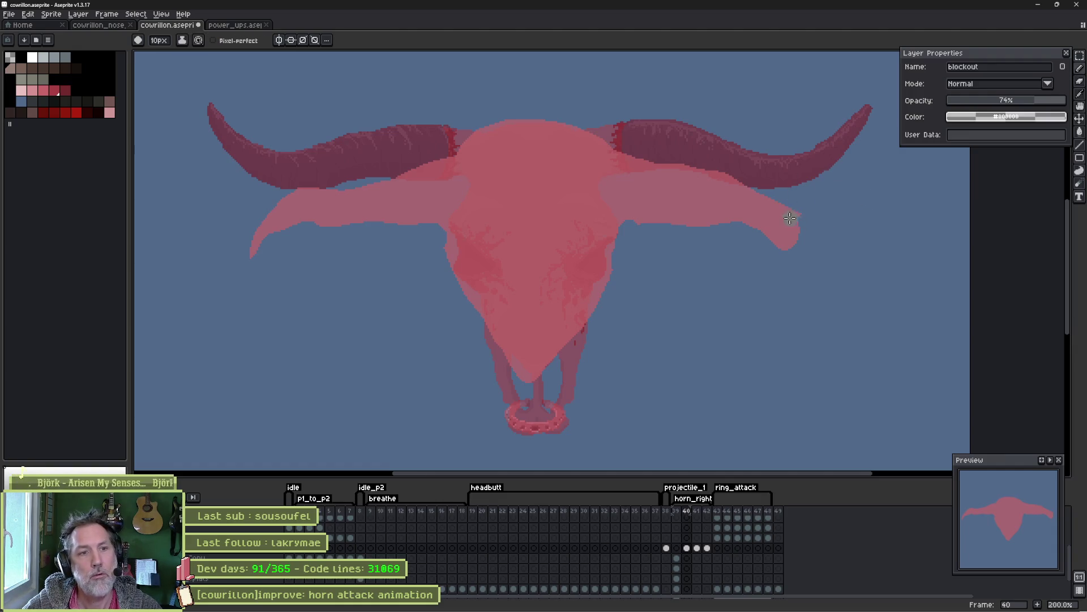
{"action": "mouse_move", "coordinate": [1006, 99]}
{"action": "left_mouse_down"}
{"action": "mouse_move", "coordinate": [1052, 100]}
{"action": "mouse_move", "coordinate": [1032, 105]}
{"action": "left_mouse_up"}
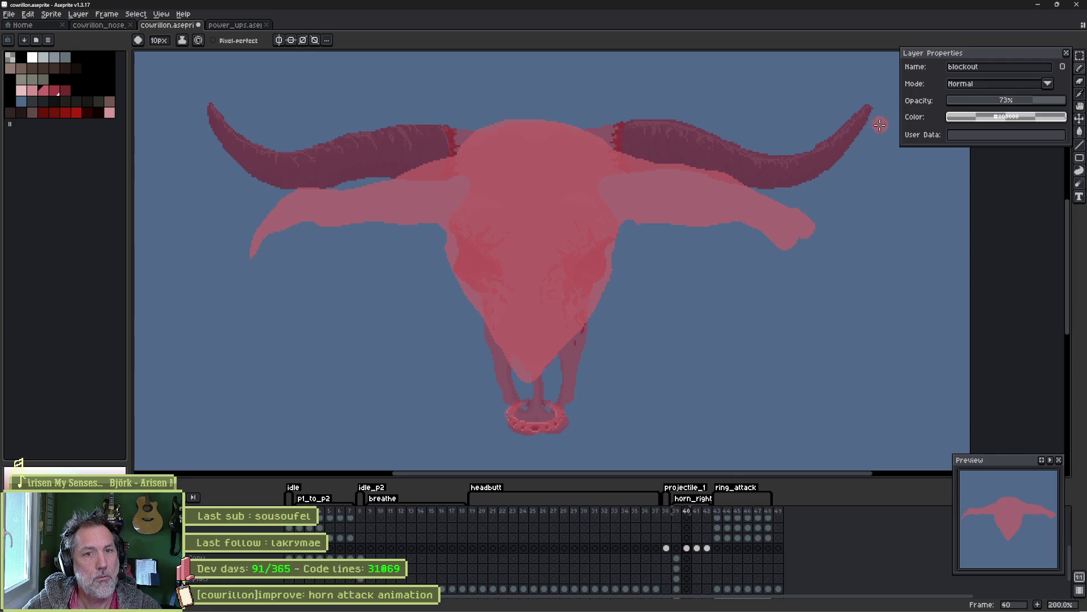
{"action": "left_click_drag", "start_coordinate": [861, 231], "coordinate": [756, 194]}
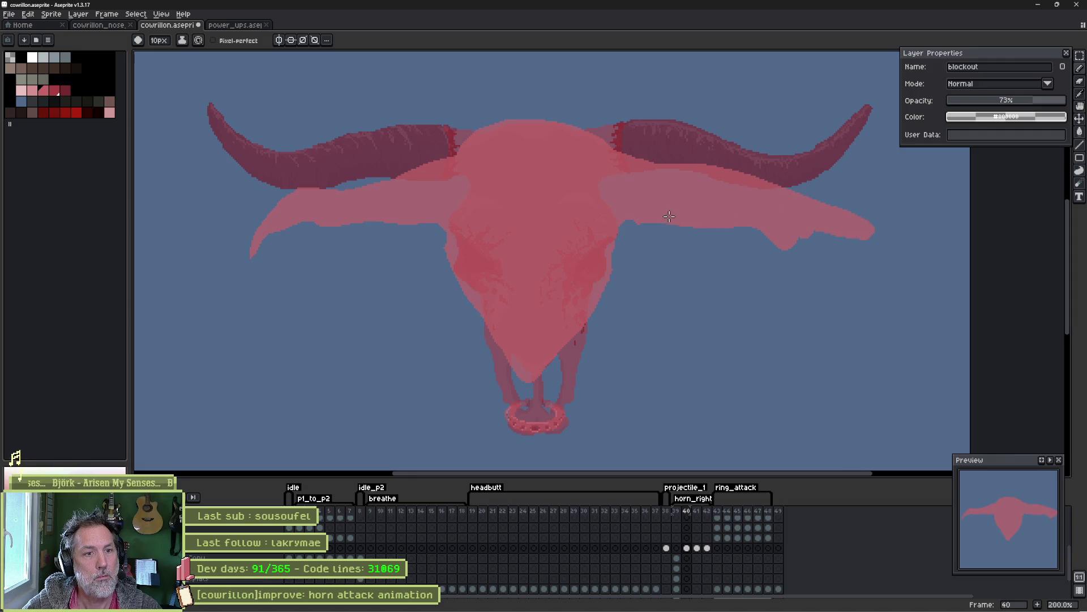
Trim the right horn's lower edge to slim it, then recentre the view on the skull.
{"action": "key", "text": "b"}
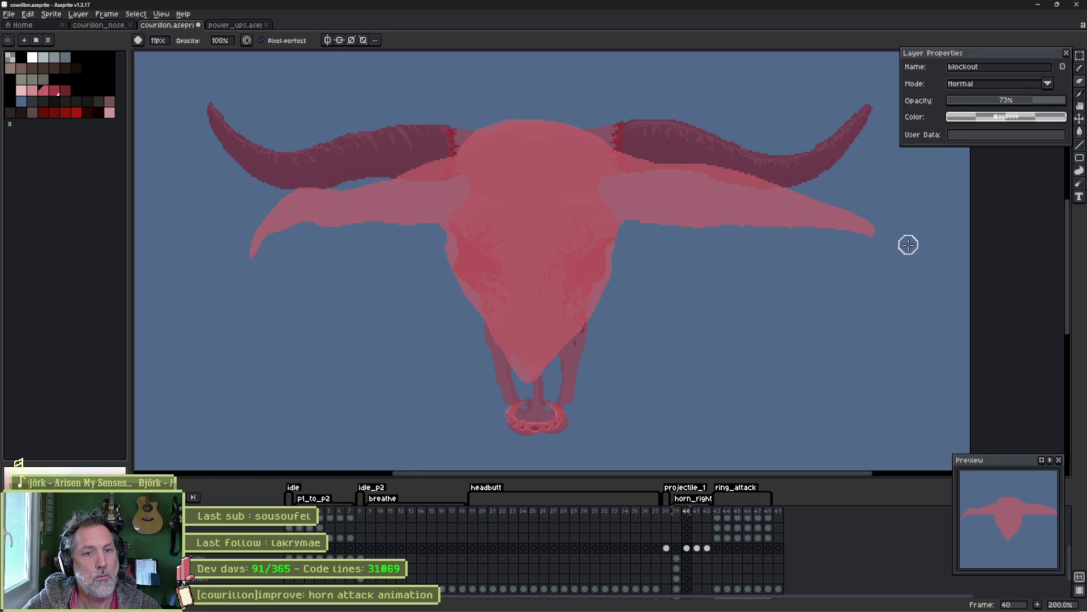
{"action": "scroll", "coordinate": [884, 244], "scroll_direction": "up", "scroll_amount": 2}
{"action": "mouse_move", "coordinate": [819, 284]}
{"action": "left_mouse_down"}
{"action": "mouse_move", "coordinate": [704, 253]}
{"action": "mouse_move", "coordinate": [612, 245]}
{"action": "mouse_move", "coordinate": [374, 252]}
{"action": "left_mouse_up"}
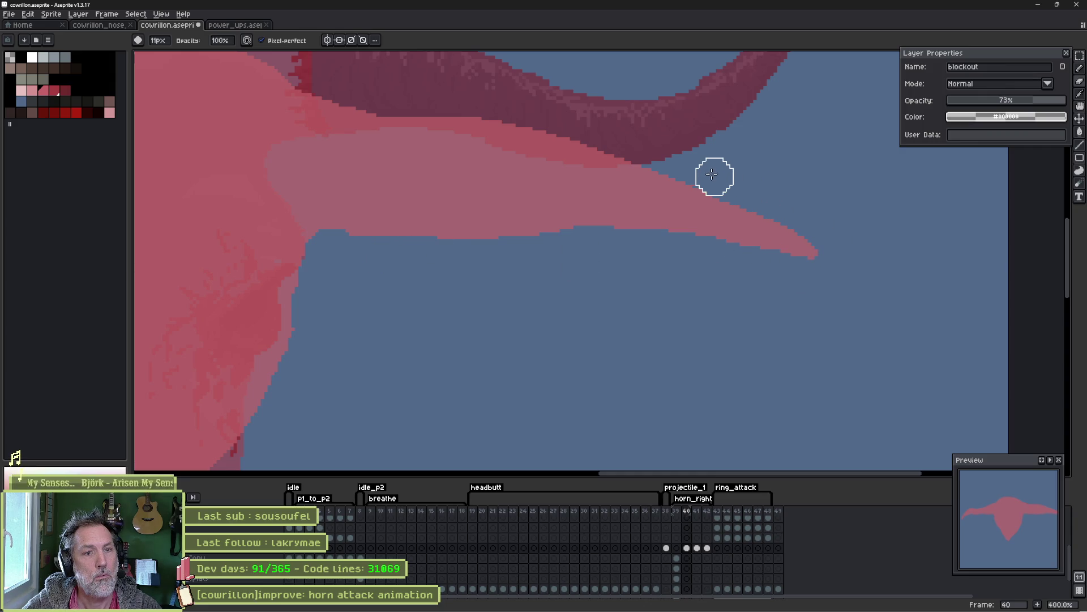
{"action": "scroll", "coordinate": [697, 175], "scroll_direction": "down", "scroll_amount": 2}
{"action": "left_click_drag", "start_coordinate": [644, 185], "coordinate": [667, 190]}
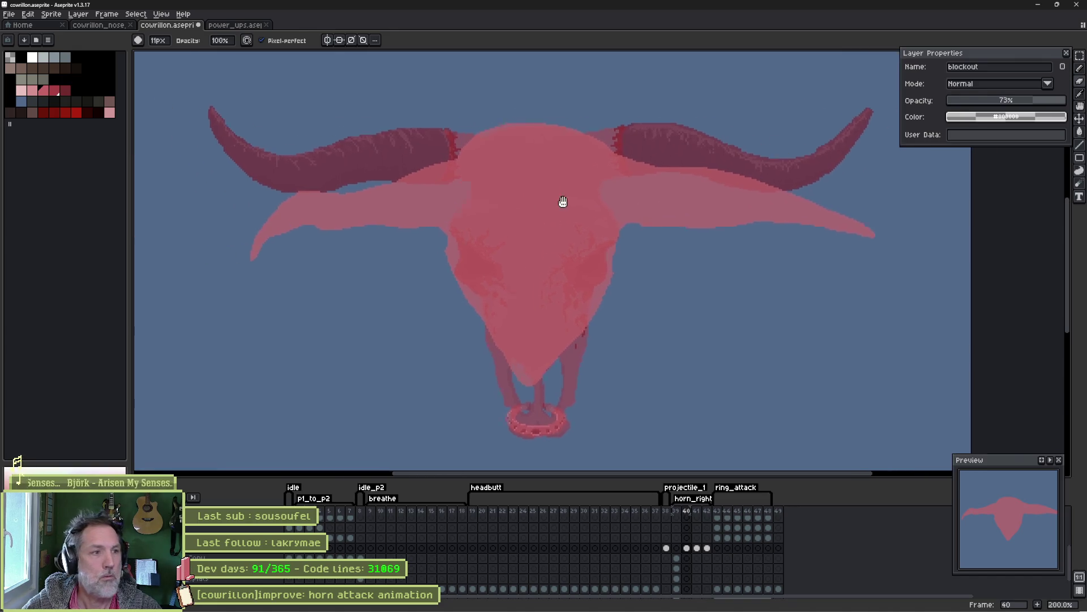
{"action": "left_click_drag", "start_coordinate": [544, 204], "coordinate": [752, 209]}
{"action": "key", "text": "e"}
{"action": "mouse_move", "coordinate": [674, 194]}
{"action": "left_mouse_down"}
{"action": "mouse_move", "coordinate": [658, 211]}
{"action": "mouse_move", "coordinate": [633, 211]}
{"action": "left_mouse_up"}
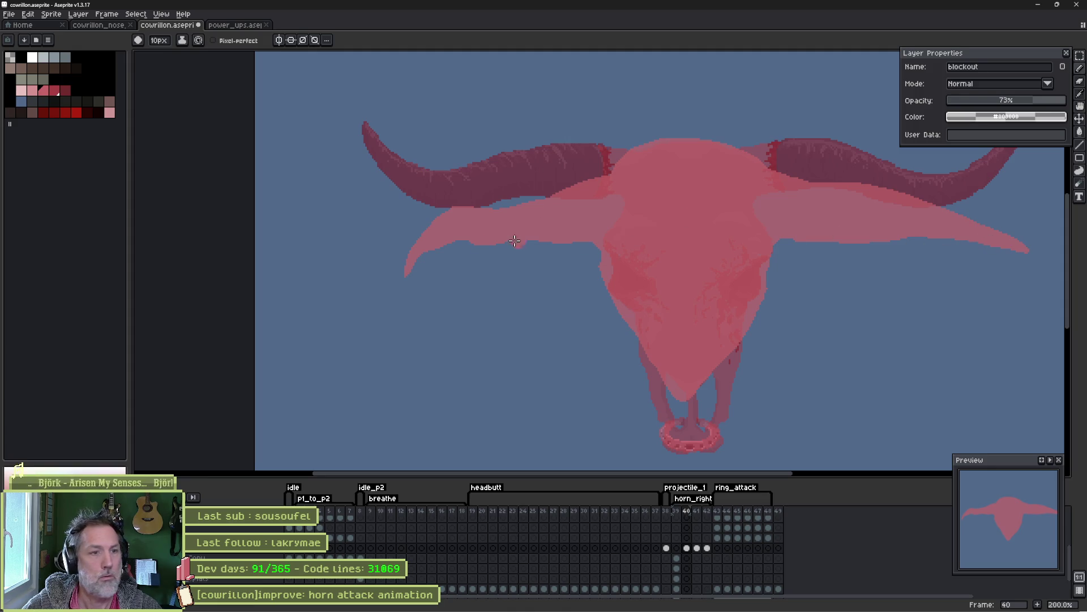
Paint a long horn shape under the left horn and erase its lower edge and spike.
{"action": "mouse_move", "coordinate": [377, 243]}
{"action": "left_mouse_down"}
{"action": "mouse_move", "coordinate": [361, 243]}
{"action": "mouse_move", "coordinate": [464, 216]}
{"action": "left_mouse_up"}
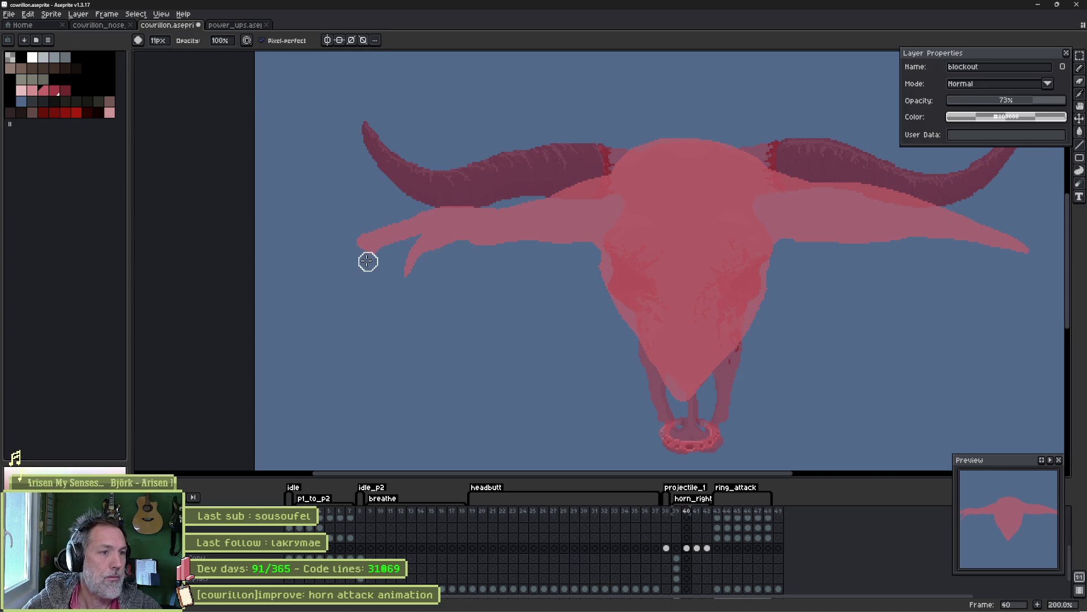
{"action": "key", "text": "e"}
{"action": "mouse_move", "coordinate": [366, 253]}
{"action": "left_mouse_down"}
{"action": "mouse_move", "coordinate": [549, 250]}
{"action": "mouse_move", "coordinate": [564, 252]}
{"action": "mouse_move", "coordinate": [461, 270]}
{"action": "mouse_move", "coordinate": [561, 274]}
{"action": "left_mouse_up"}
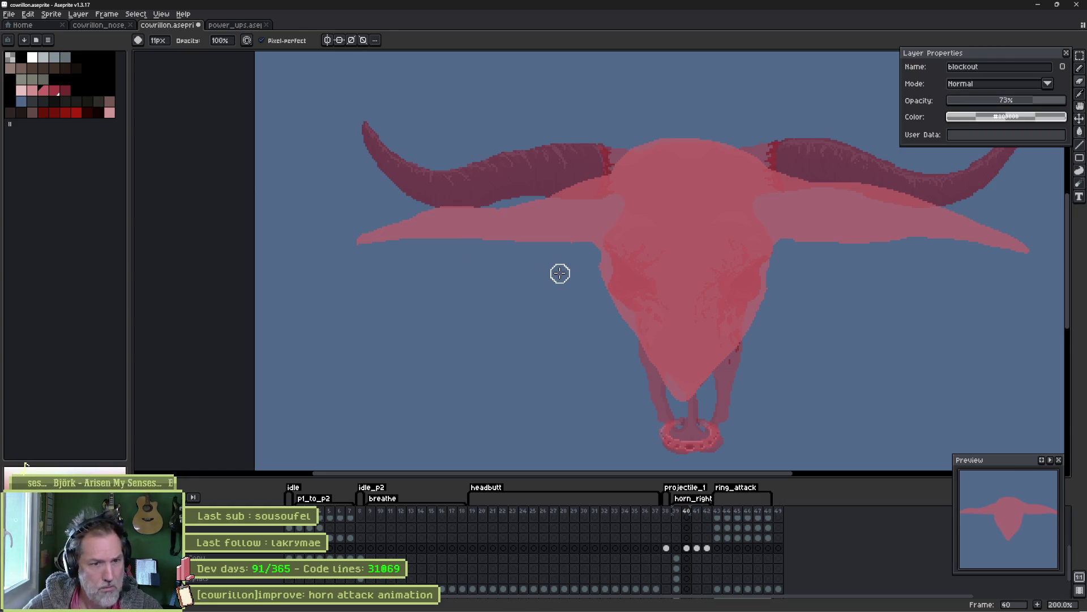
{"action": "key", "text": "b"}
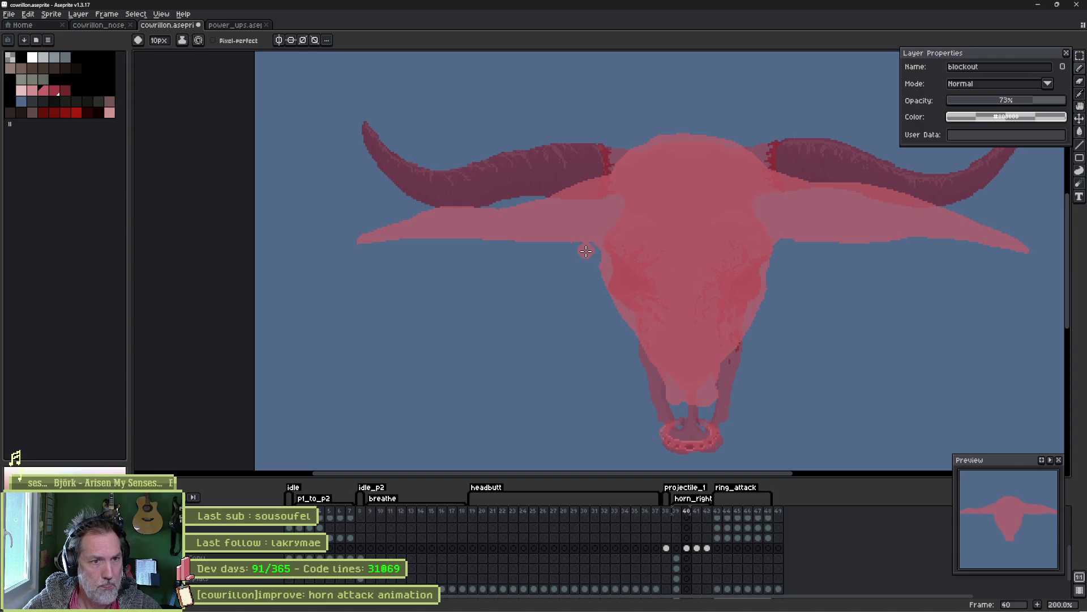
Select frames 39 and 40 of the horn attack in the timeline.
{"action": "key", "text": "b"}
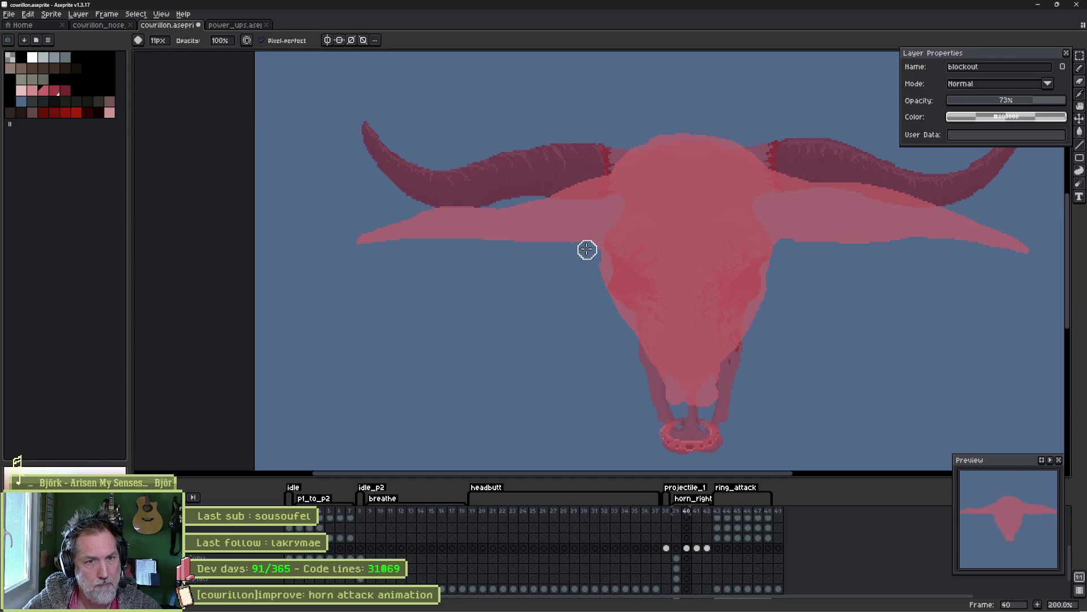
{"action": "key", "text": "e"}
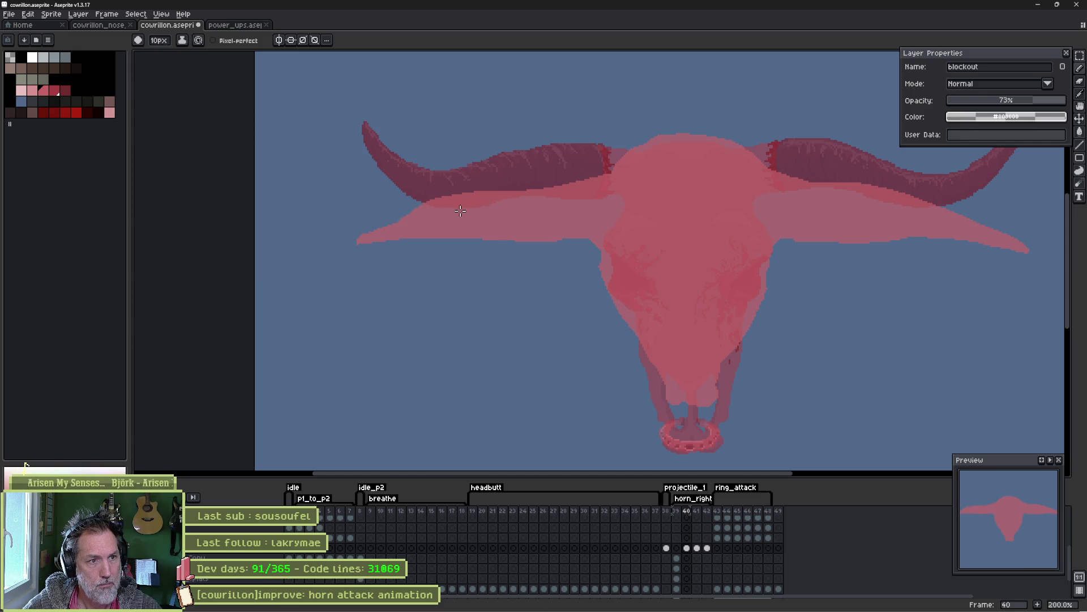
{"action": "key", "text": "b"}
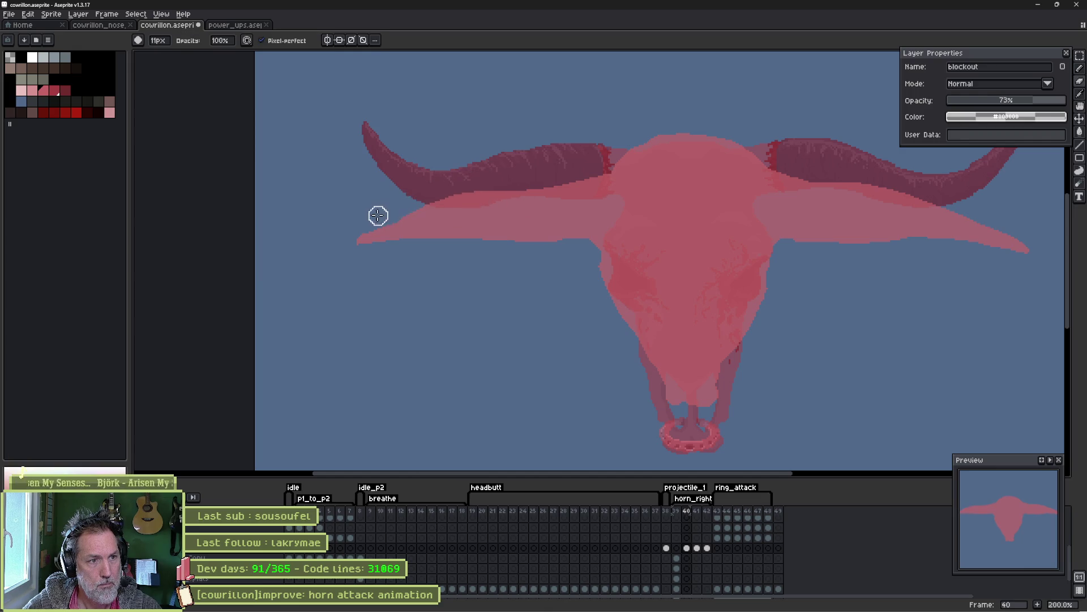
{"action": "key", "text": "e"}
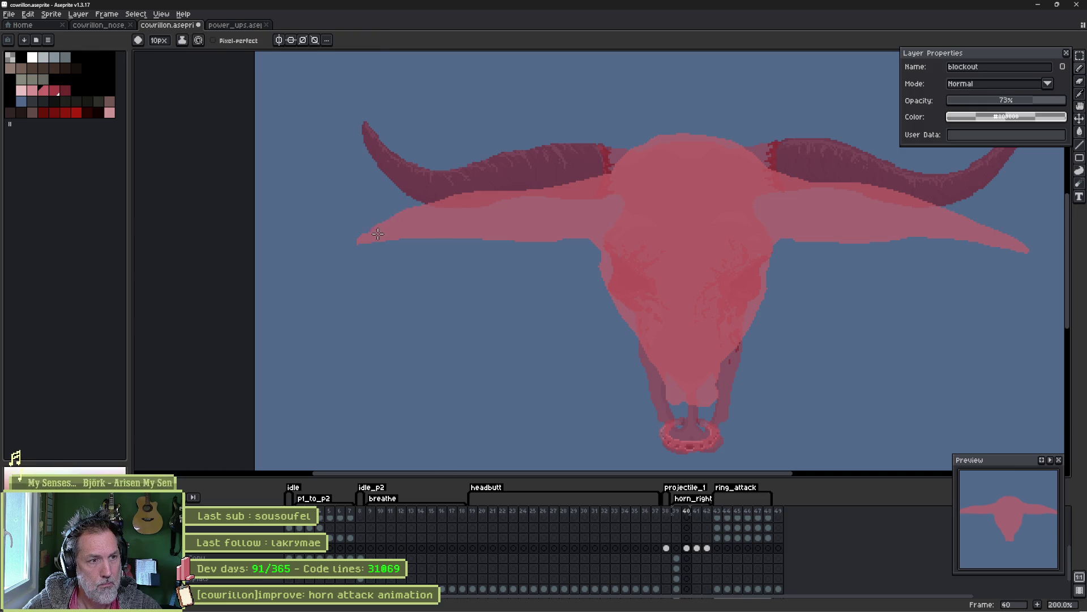
{"action": "key", "text": "b"}
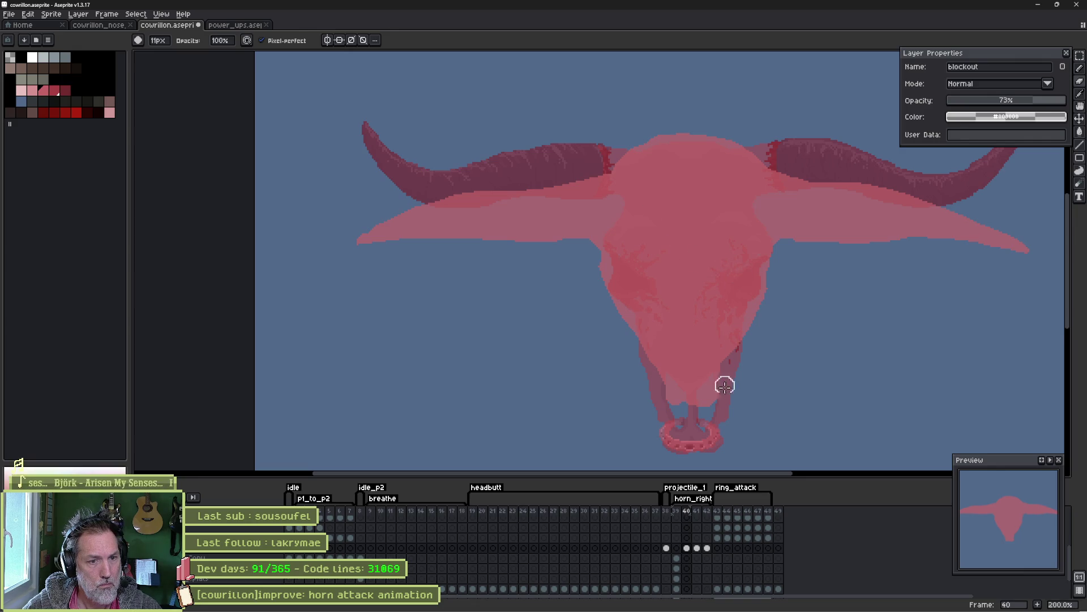
{"action": "left_click_drag", "start_coordinate": [676, 511], "coordinate": [689, 519]}
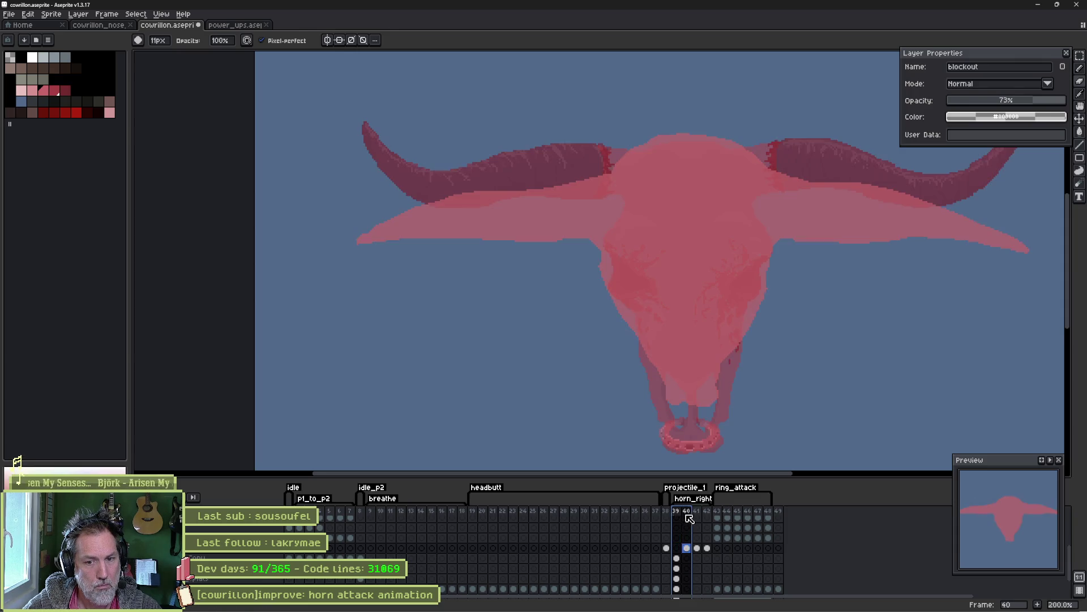
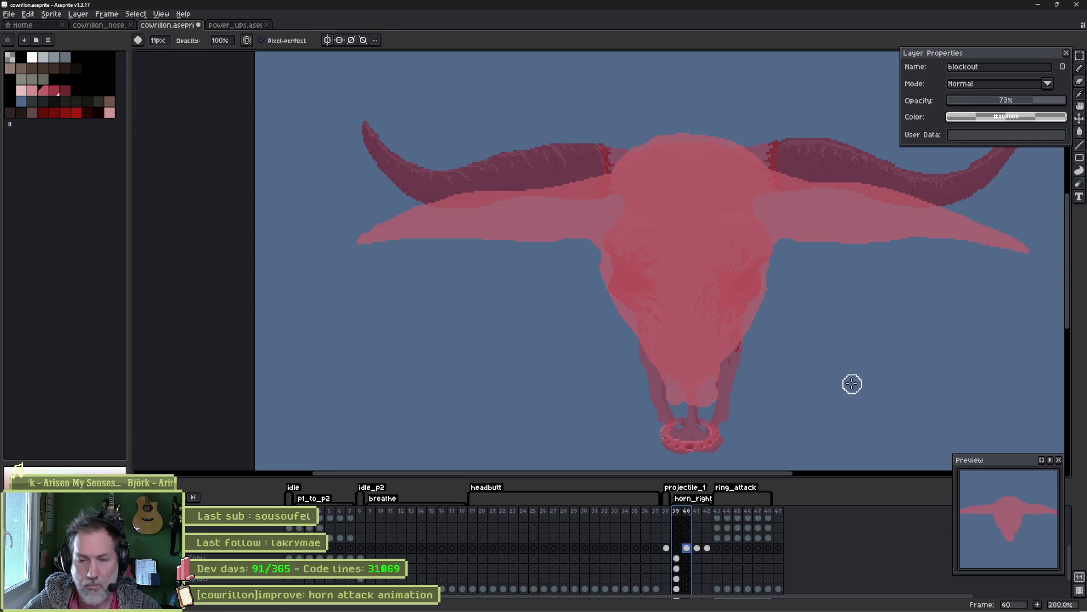
Flick between frame 39's finished skull and frame 40's pink blockout to compare them.
{"action": "left_click", "coordinate": [678, 511]}
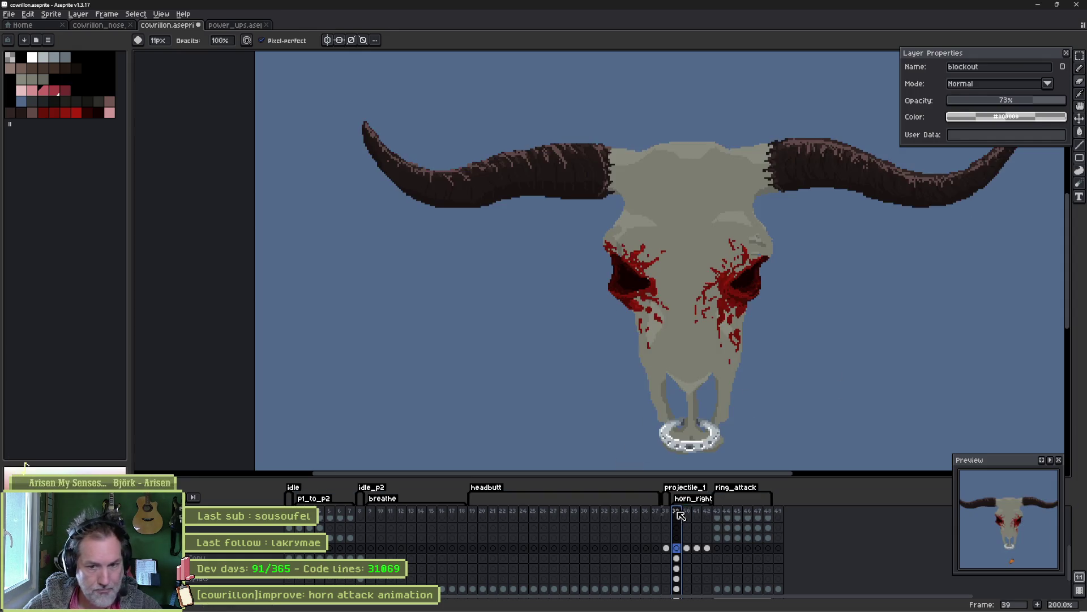
{"action": "left_click", "coordinate": [686, 512]}
{"action": "left_click", "coordinate": [677, 513]}
{"action": "left_click", "coordinate": [688, 517]}
{"action": "left_click", "coordinate": [677, 514]}
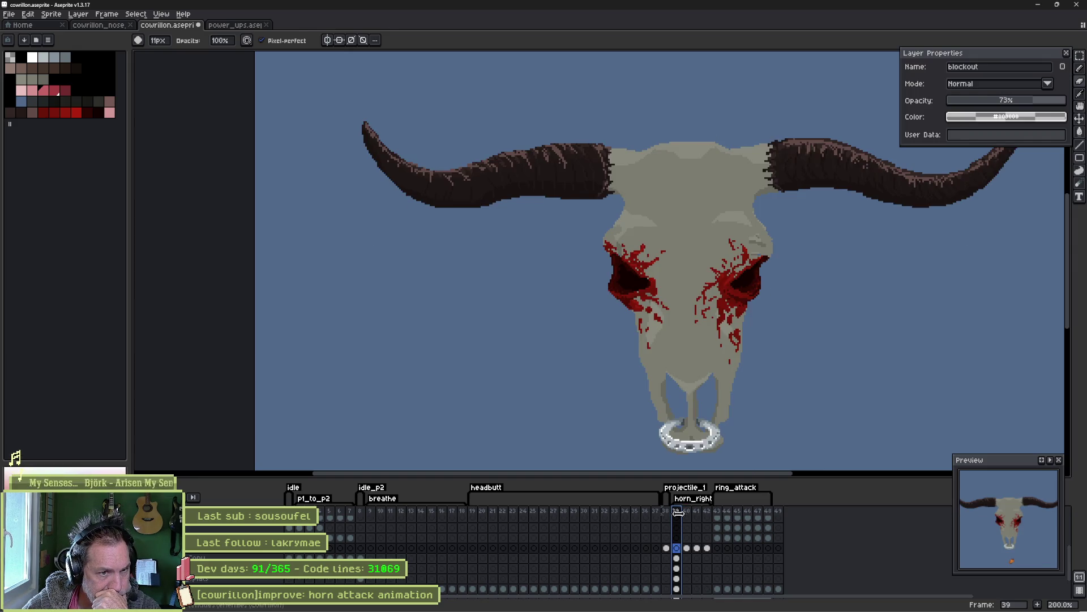
{"action": "left_click", "coordinate": [687, 517]}
{"action": "left_click", "coordinate": [681, 516]}
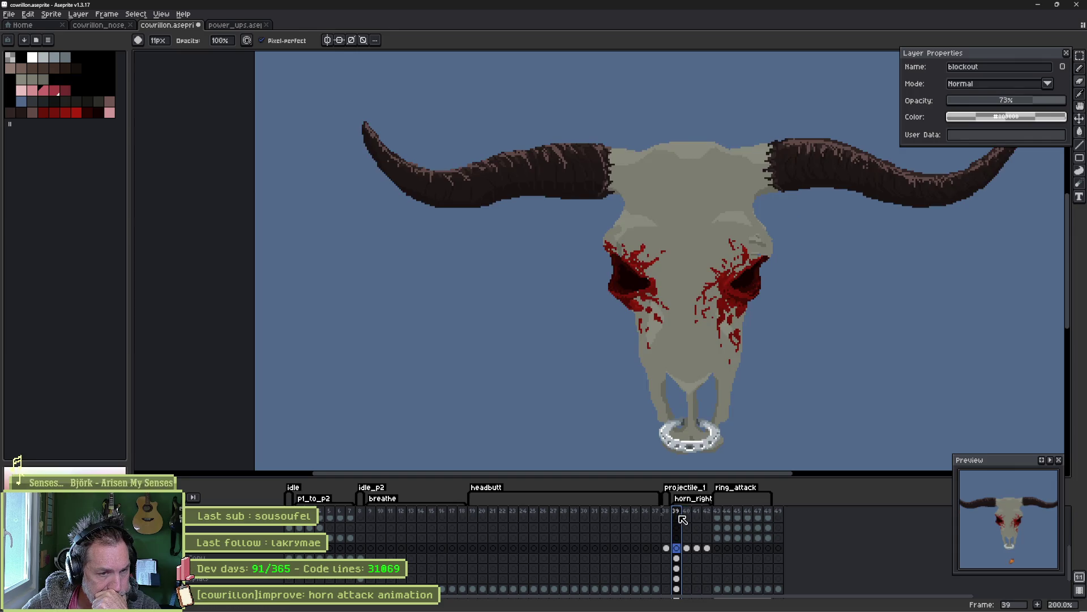
{"action": "left_click", "coordinate": [687, 517]}
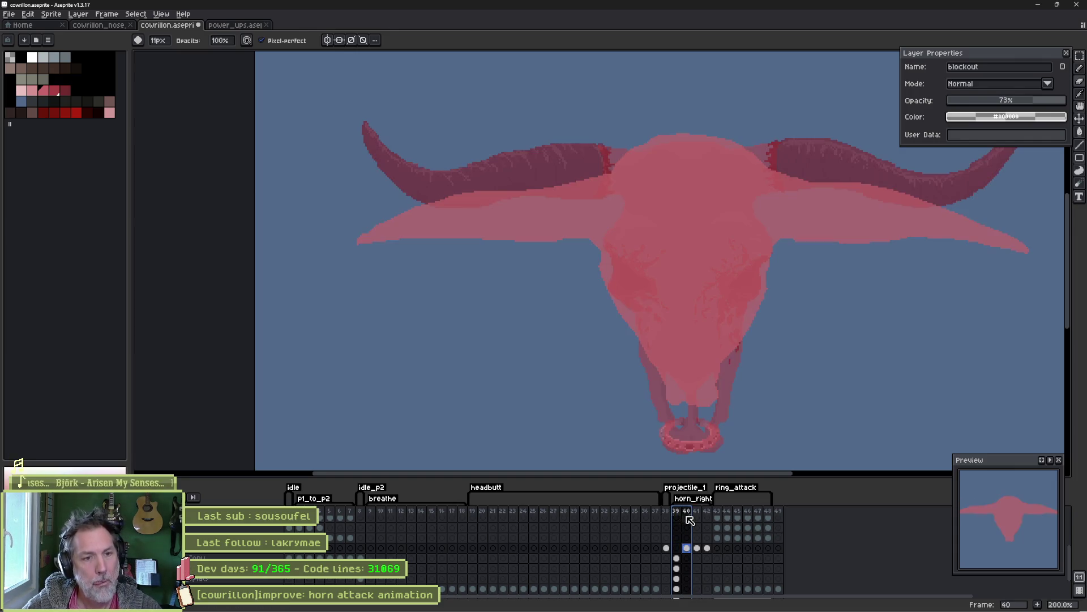
Flip between frames 40 and 41, settling on frame 41 with its lower body in view.
{"action": "left_click", "coordinate": [699, 517]}
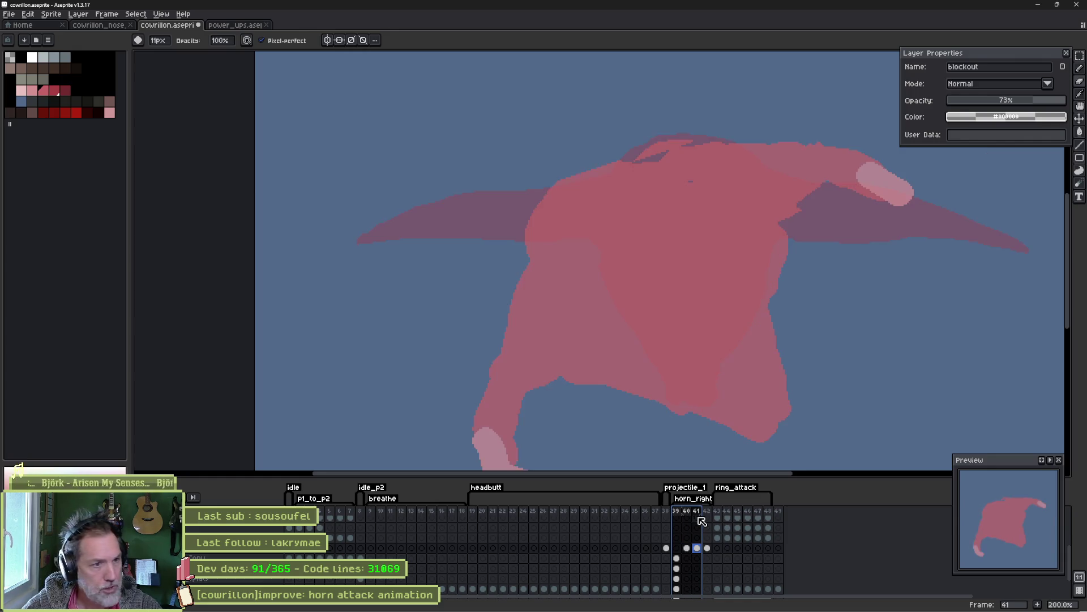
{"action": "left_click", "coordinate": [690, 517]}
{"action": "key", "text": "Right"}
{"action": "key", "text": "Left"}
{"action": "key", "text": "Left"}
{"action": "key", "text": "Right"}
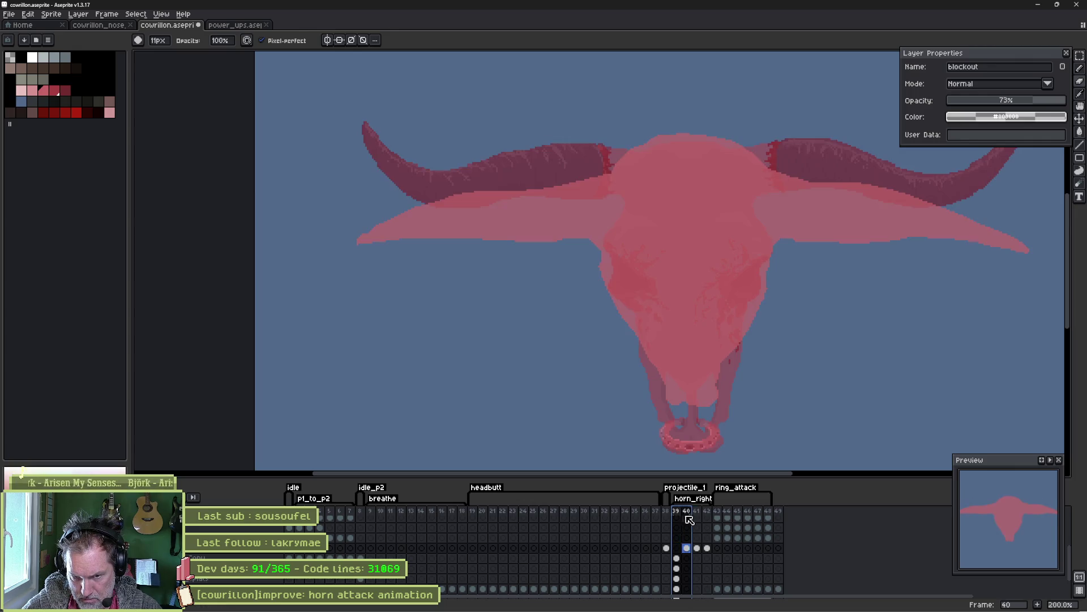
{"action": "left_click", "coordinate": [700, 519]}
{"action": "key", "text": "Left"}
{"action": "key", "text": "Right"}
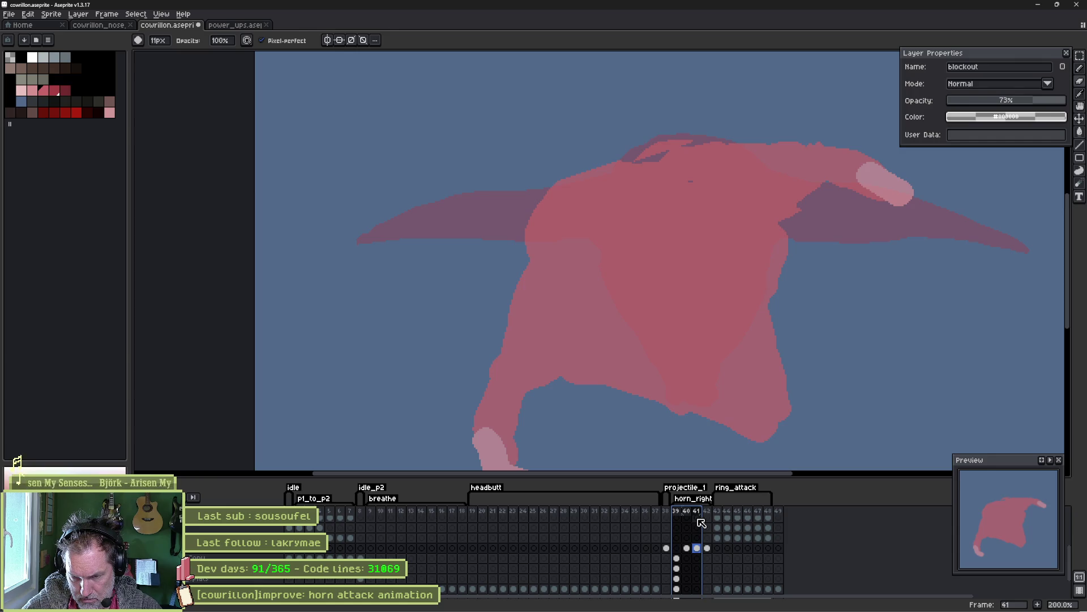
{"action": "left_click", "coordinate": [692, 519]}
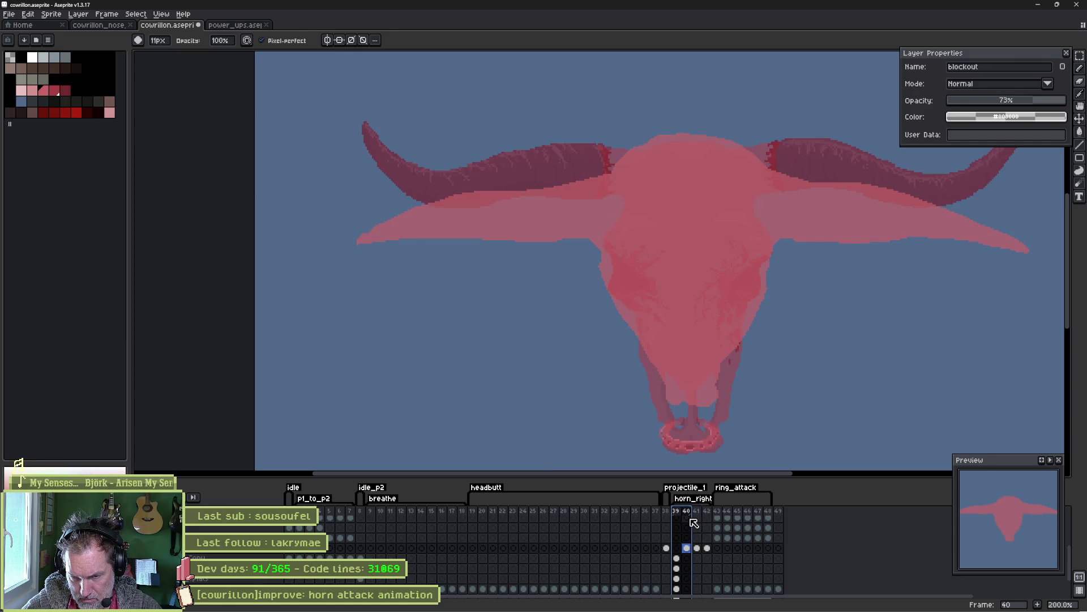
{"action": "left_click", "coordinate": [698, 520]}
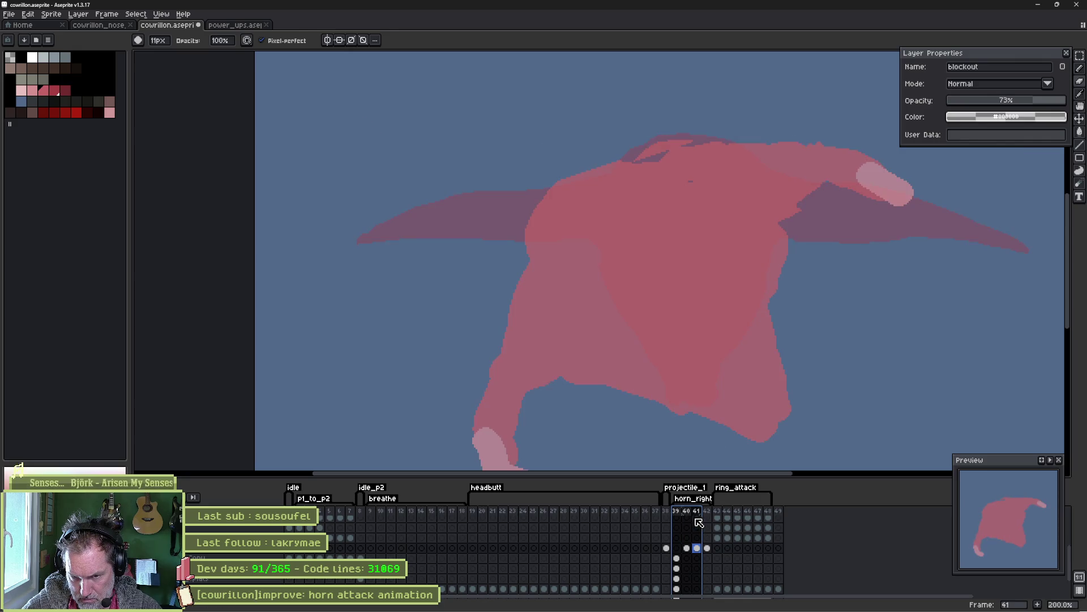
{"action": "mouse_move", "coordinate": [713, 362]}
{"action": "left_mouse_down"}
{"action": "mouse_move", "coordinate": [701, 250]}
{"action": "mouse_move", "coordinate": [679, 246]}
{"action": "left_mouse_up"}
Add a horn-like tip below the body and clean up the leg's gap and blue speck.
{"action": "mouse_move", "coordinate": [666, 291]}
{"action": "left_mouse_down"}
{"action": "mouse_move", "coordinate": [657, 301]}
{"action": "mouse_move", "coordinate": [684, 327]}
{"action": "mouse_move", "coordinate": [691, 356]}
{"action": "mouse_move", "coordinate": [732, 308]}
{"action": "left_mouse_up"}
{"action": "key", "text": "e"}
{"action": "left_click_drag", "start_coordinate": [748, 238], "coordinate": [750, 310]}
{"action": "key", "text": "b"}
{"action": "left_click", "coordinate": [711, 323]}
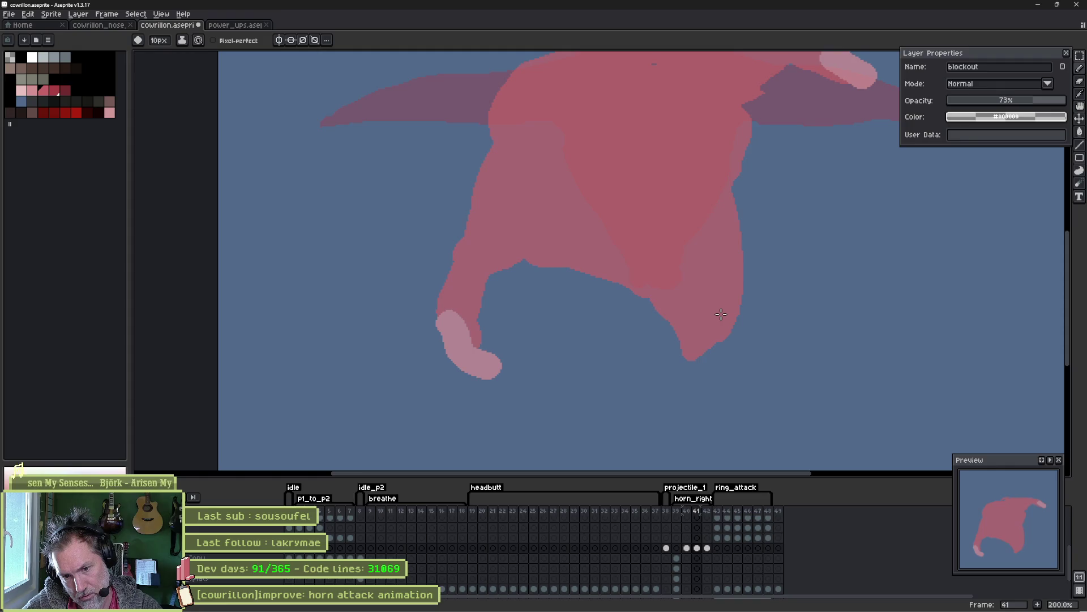
Recolour the light pink hand in body pink and rework the arm's join to the body.
{"action": "key", "text": "e"}
{"action": "mouse_move", "coordinate": [547, 238]}
{"action": "left_mouse_down"}
{"action": "mouse_move", "coordinate": [520, 255]}
{"action": "mouse_move", "coordinate": [556, 272]}
{"action": "mouse_move", "coordinate": [544, 263]}
{"action": "left_mouse_up"}
{"action": "key", "text": "b"}
{"action": "mouse_move", "coordinate": [455, 320]}
{"action": "left_mouse_down"}
{"action": "mouse_move", "coordinate": [461, 337]}
{"action": "mouse_move", "coordinate": [445, 326]}
{"action": "mouse_move", "coordinate": [488, 371]}
{"action": "mouse_move", "coordinate": [500, 366]}
{"action": "mouse_move", "coordinate": [456, 356]}
{"action": "left_mouse_up"}
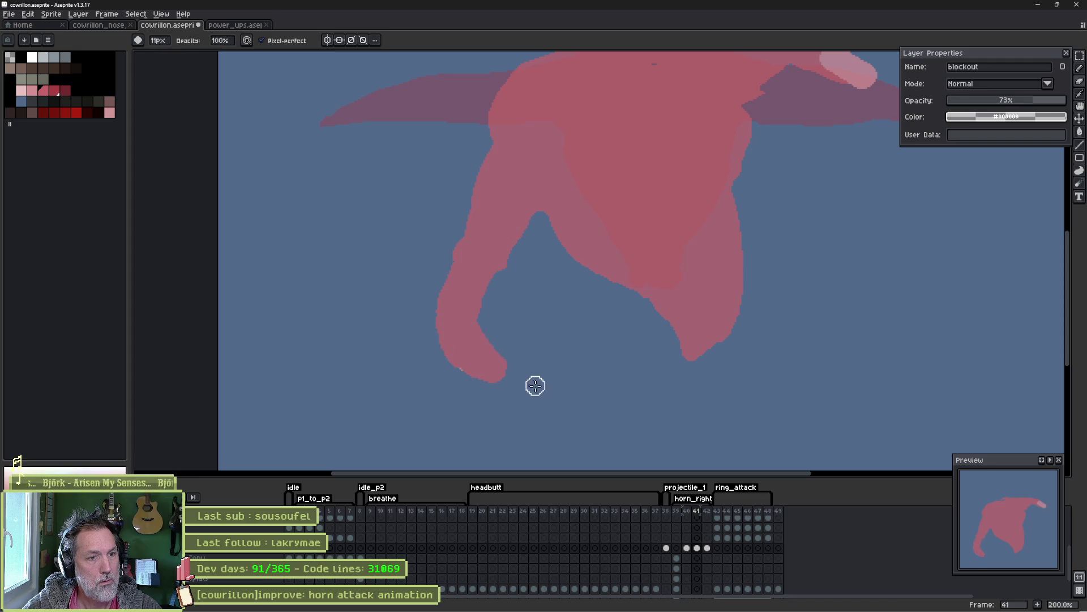
{"action": "left_click_drag", "start_coordinate": [545, 218], "coordinate": [471, 308]}
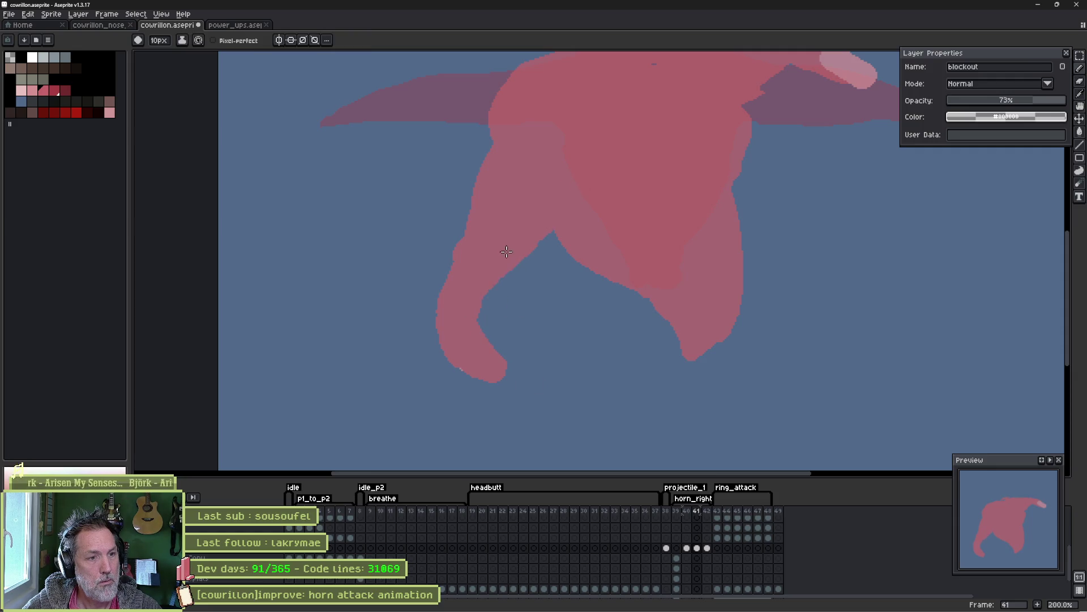
Trim the arm's inner edge, tip and outer edge into a tapered hook.
{"action": "key", "text": "e"}
{"action": "left_click_drag", "start_coordinate": [491, 317], "coordinate": [498, 389]}
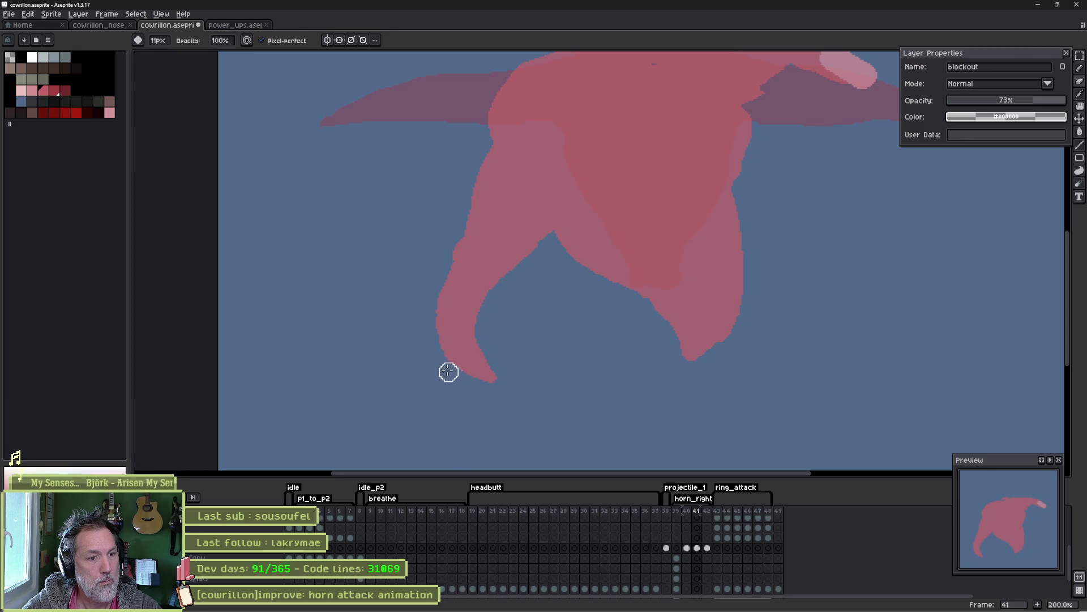
{"action": "left_click_drag", "start_coordinate": [434, 263], "coordinate": [441, 355]}
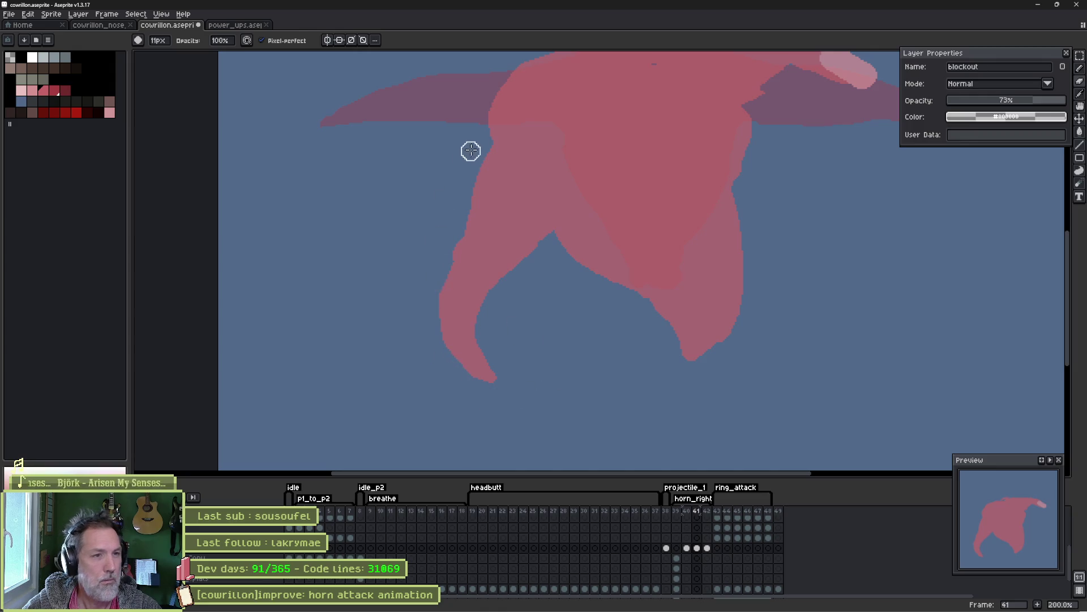
{"action": "mouse_move", "coordinate": [482, 144]}
{"action": "left_mouse_down"}
{"action": "mouse_move", "coordinate": [437, 313]}
{"action": "mouse_move", "coordinate": [444, 355]}
{"action": "mouse_move", "coordinate": [490, 410]}
{"action": "left_mouse_up"}
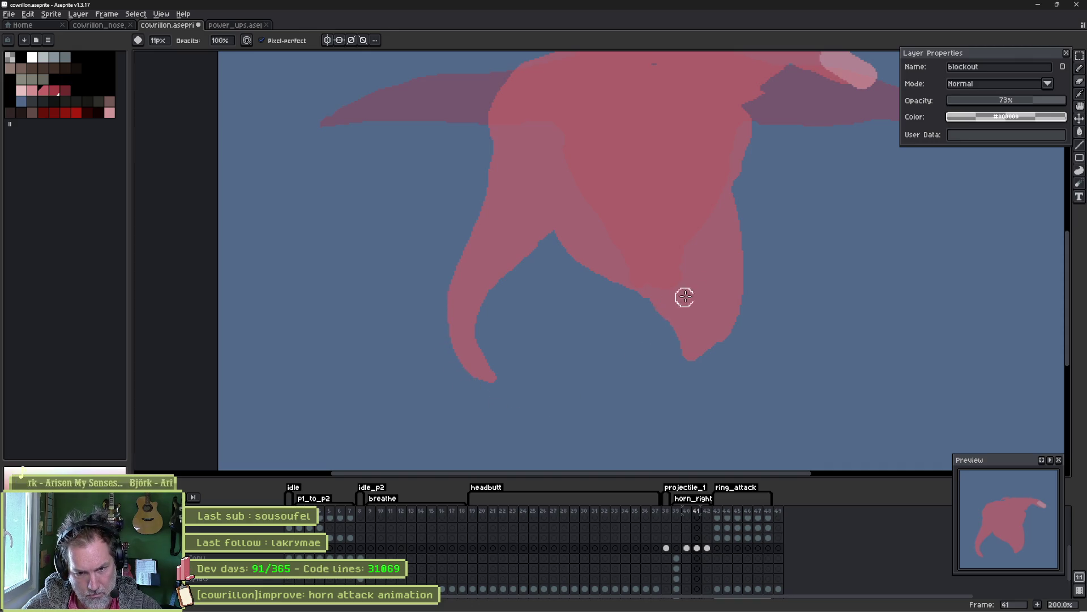
On frame 41, cut a band from the lower body and paint a finger-like shape below it.
{"action": "left_click", "coordinate": [675, 511]}
{"action": "left_click", "coordinate": [696, 514], "text": "shift"}
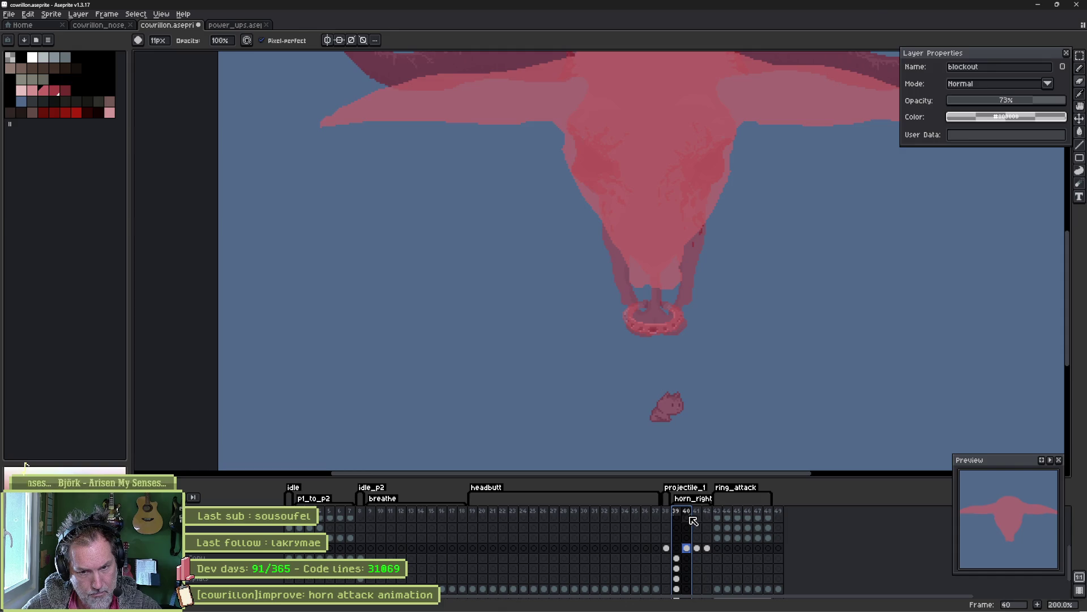
{"action": "left_click", "coordinate": [703, 521]}
{"action": "mouse_move", "coordinate": [573, 250]}
{"action": "left_mouse_down"}
{"action": "mouse_move", "coordinate": [639, 272]}
{"action": "mouse_move", "coordinate": [597, 270]}
{"action": "mouse_move", "coordinate": [694, 277]}
{"action": "mouse_move", "coordinate": [678, 339]}
{"action": "mouse_move", "coordinate": [709, 316]}
{"action": "left_mouse_up"}
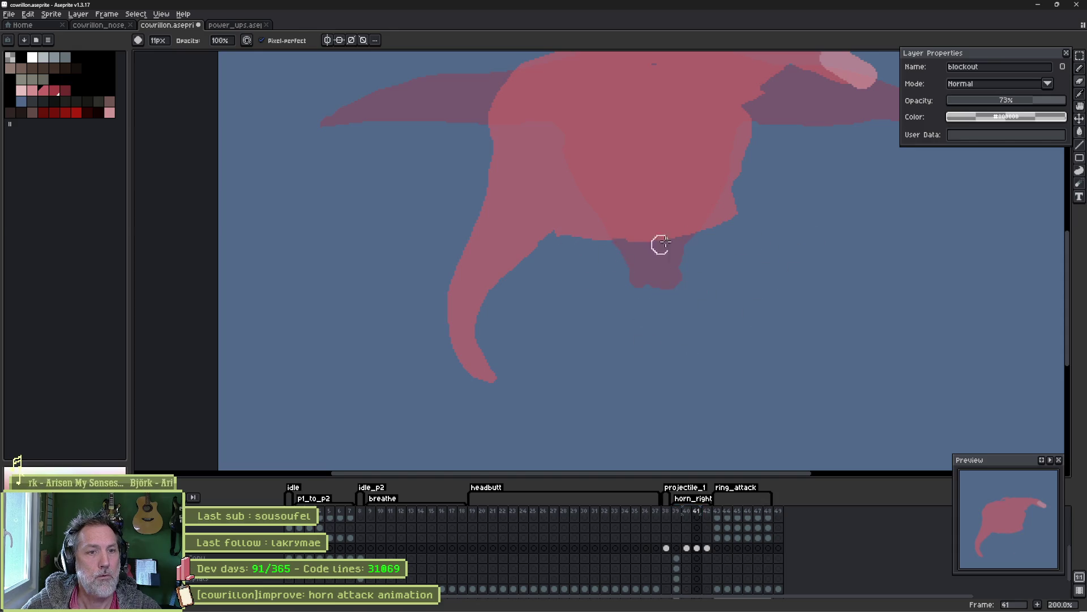
{"action": "key", "text": "e"}
{"action": "mouse_move", "coordinate": [722, 219]}
{"action": "left_mouse_down"}
{"action": "mouse_move", "coordinate": [715, 252]}
{"action": "mouse_move", "coordinate": [731, 221]}
{"action": "mouse_move", "coordinate": [742, 275]}
{"action": "mouse_move", "coordinate": [612, 243]}
{"action": "mouse_move", "coordinate": [729, 282]}
{"action": "mouse_move", "coordinate": [697, 224]}
{"action": "left_mouse_up"}
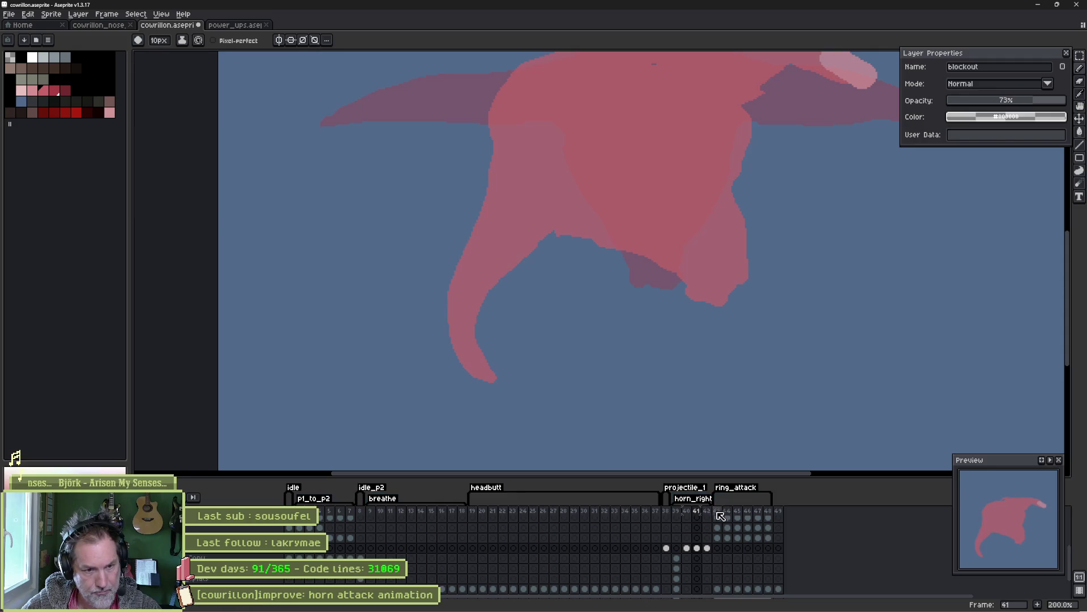
Lasso the curled horn, move it right and down, and commit the move.
{"action": "left_click_drag", "start_coordinate": [676, 510], "coordinate": [702, 518]}
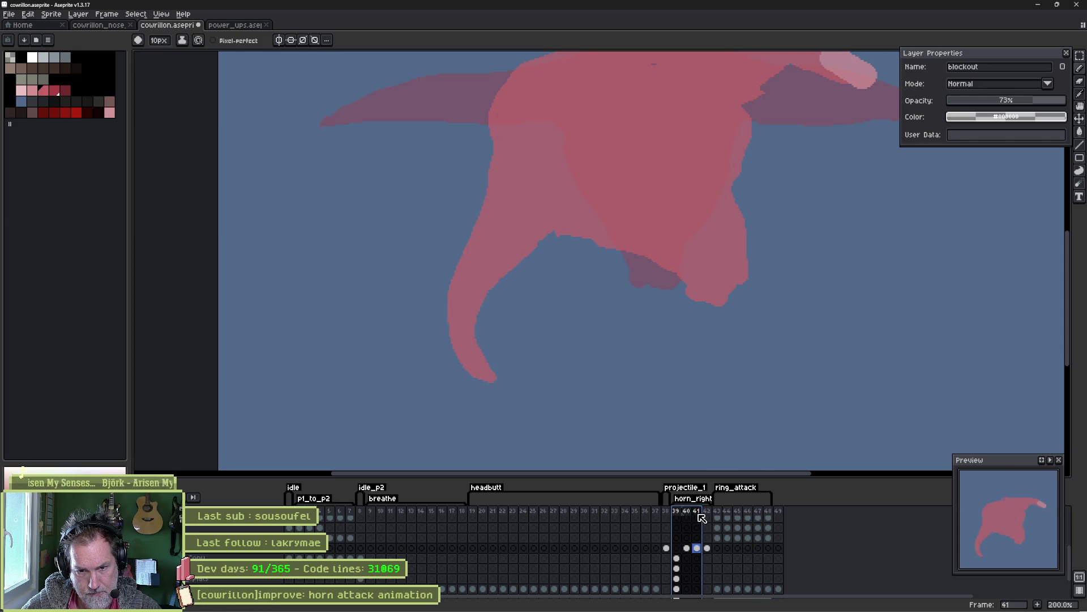
{"action": "key", "text": "q"}
{"action": "mouse_move", "coordinate": [472, 156]}
{"action": "left_mouse_down"}
{"action": "mouse_move", "coordinate": [547, 197]}
{"action": "mouse_move", "coordinate": [546, 408]}
{"action": "mouse_move", "coordinate": [465, 204]}
{"action": "left_mouse_up"}
{"action": "left_click_drag", "start_coordinate": [521, 252], "coordinate": [554, 267]}
{"action": "key", "text": "b"}
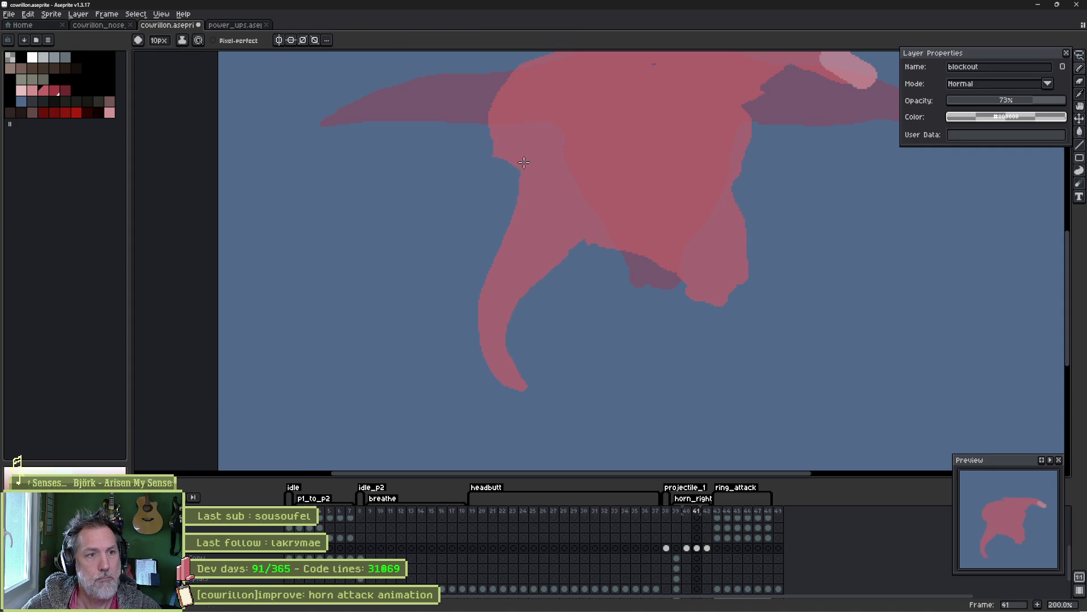
{"action": "scroll", "coordinate": [543, 148], "scroll_direction": "up", "scroll_amount": 3}
Tidy the body outline: erase the left edge and right bulge, repaint the top-left edge.
{"action": "key", "text": "e"}
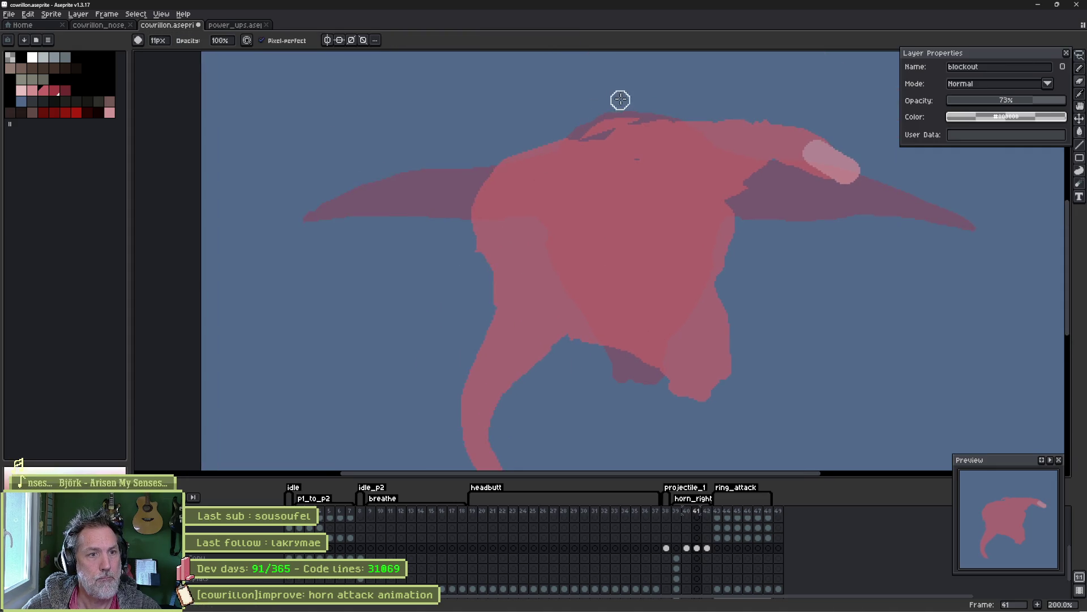
{"action": "mouse_move", "coordinate": [537, 139]}
{"action": "left_mouse_down"}
{"action": "mouse_move", "coordinate": [498, 189]}
{"action": "mouse_move", "coordinate": [478, 294]}
{"action": "mouse_move", "coordinate": [488, 180]}
{"action": "left_mouse_up"}
{"action": "key", "text": "b"}
{"action": "left_click_drag", "start_coordinate": [616, 139], "coordinate": [583, 135]}
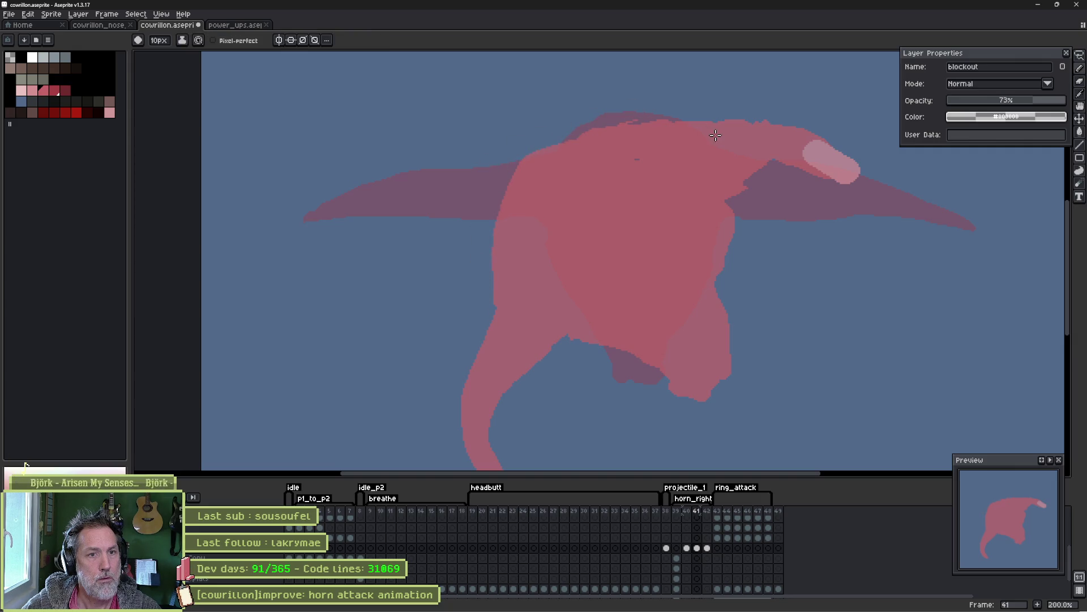
{"action": "key", "text": "e"}
{"action": "left_click_drag", "start_coordinate": [736, 206], "coordinate": [736, 301]}
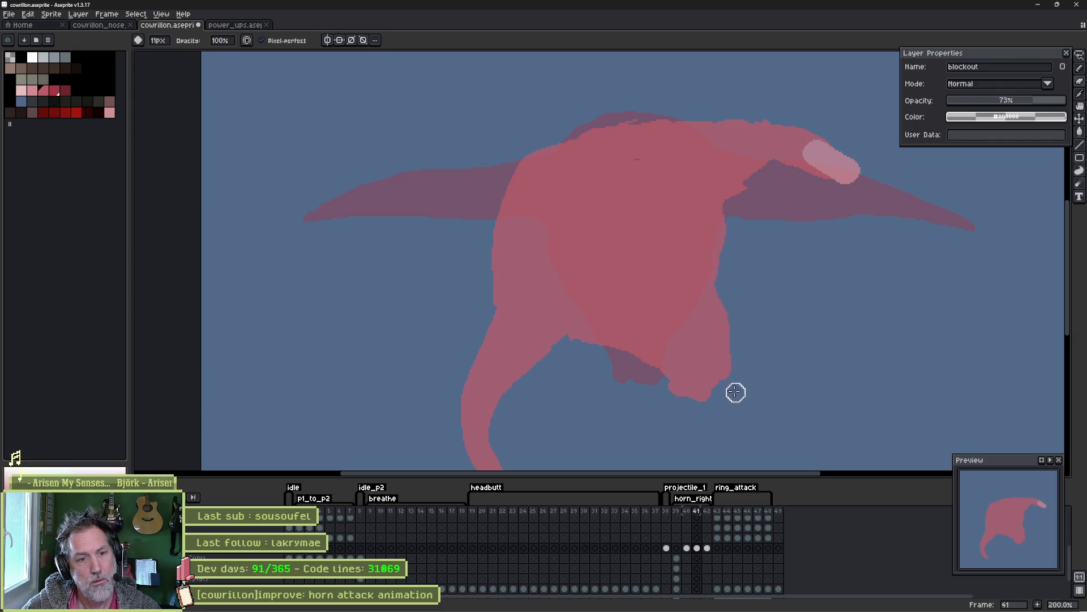
{"action": "left_click_drag", "start_coordinate": [580, 351], "coordinate": [561, 286]}
{"action": "left_click_drag", "start_coordinate": [676, 510], "coordinate": [699, 514]}
{"action": "left_click", "coordinate": [681, 513]}
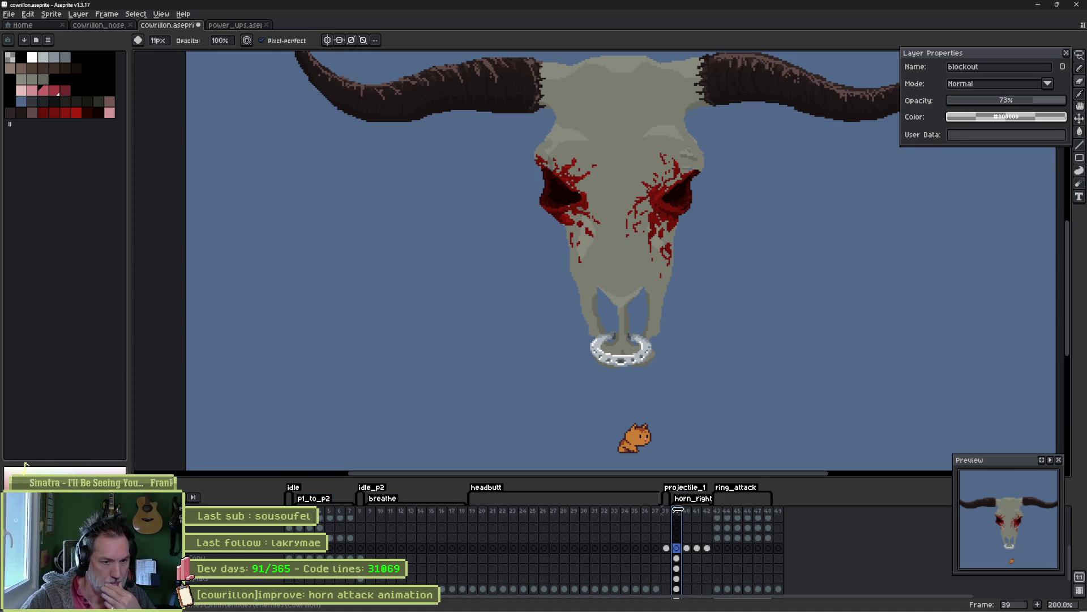
Step through frame headers from frame 39's skull to frame 42's pose.
{"action": "left_click", "coordinate": [678, 511]}
{"action": "left_click", "coordinate": [689, 514]}
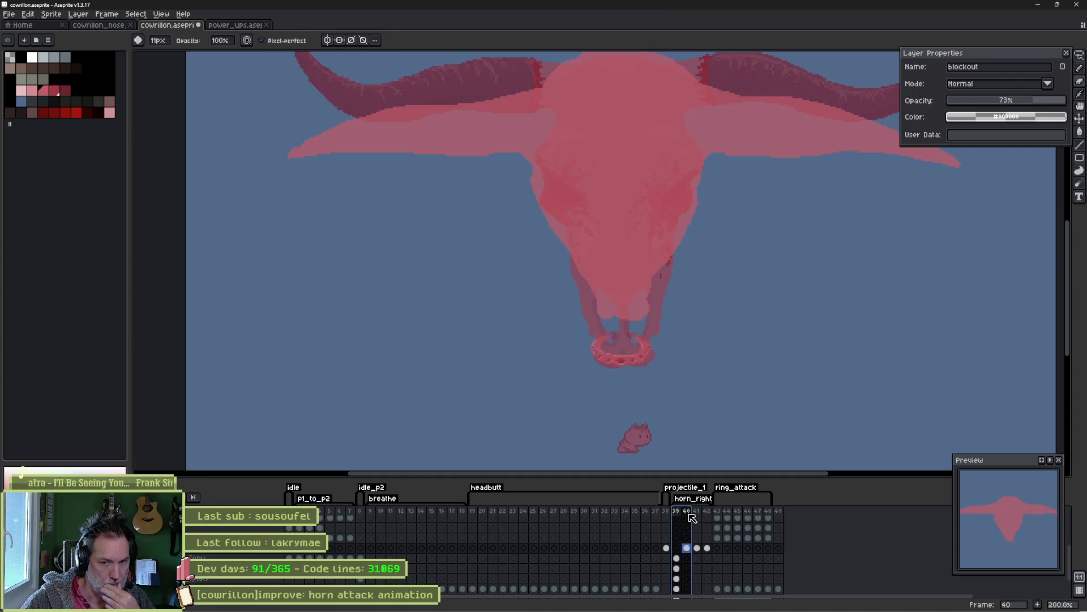
{"action": "left_click", "coordinate": [696, 514]}
{"action": "left_click", "coordinate": [707, 516]}
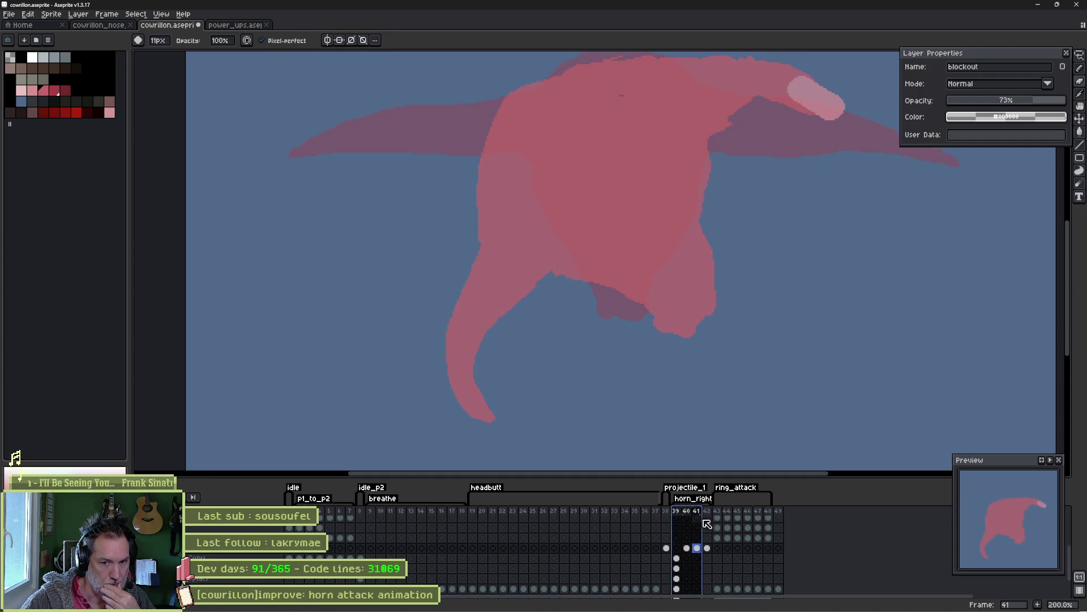
Flip back and forth through the frames to preview the motion, then select frames 39–42.
{"action": "key", "text": "Left"}
{"action": "key", "text": "Right"}
{"action": "key", "text": "Left"}
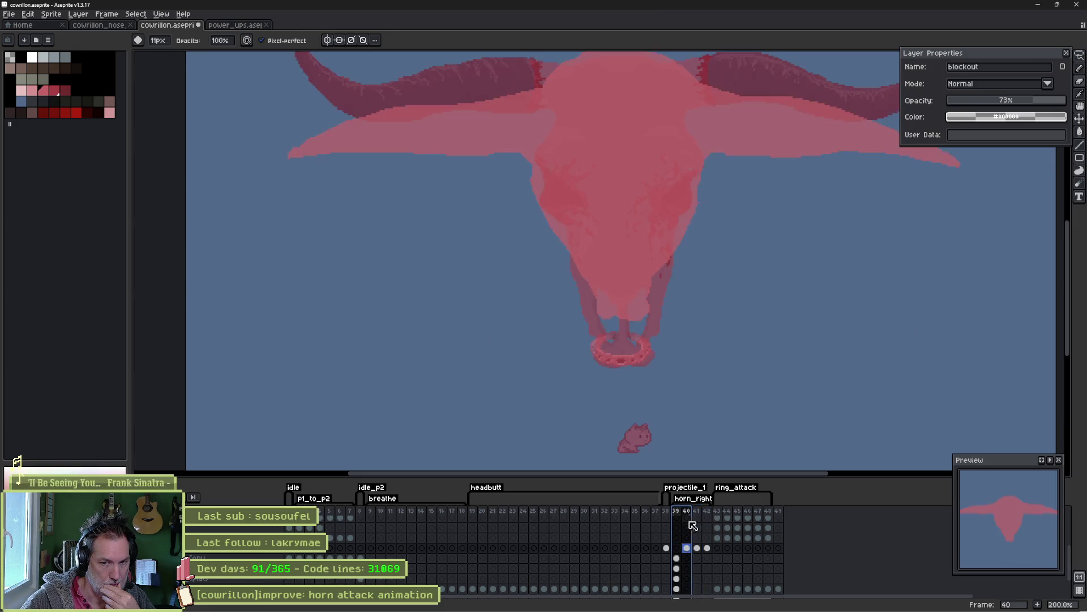
{"action": "key", "text": "Right"}
{"action": "key", "text": "Left"}
{"action": "key", "text": "Left"}
{"action": "key", "text": "Right"}
{"action": "key", "text": "Right"}
{"action": "key", "text": "Left"}
{"action": "key", "text": "Left"}
{"action": "key", "text": "Right"}
{"action": "key", "text": "Left"}
{"action": "key", "text": "Left"}
{"action": "key", "text": "Right"}
{"action": "key", "text": "Right"}
{"action": "key", "text": "Left"}
{"action": "key", "text": "Left"}
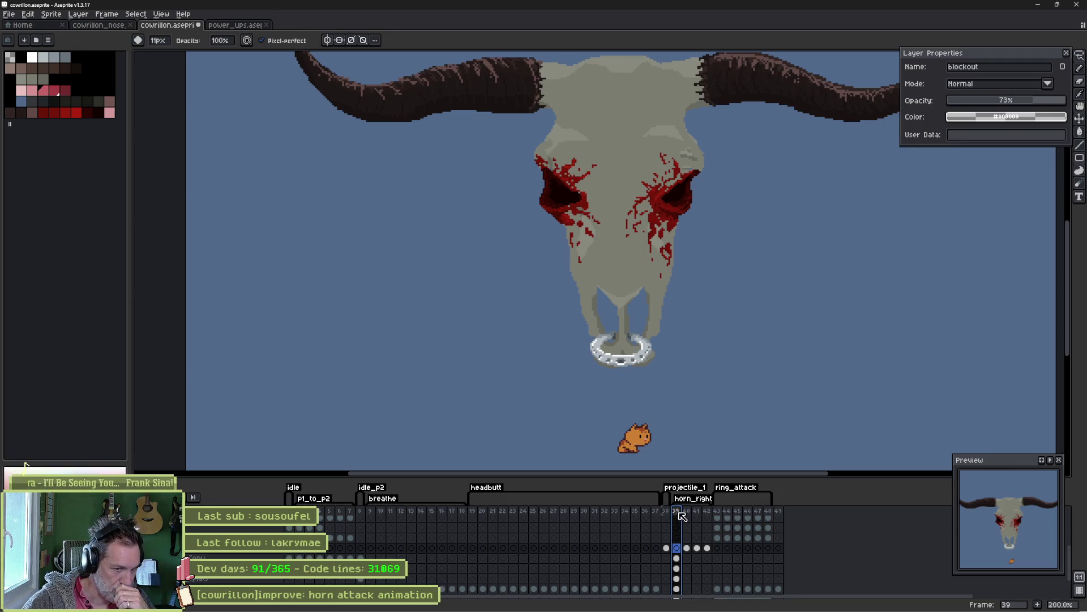
{"action": "mouse_move", "coordinate": [679, 512]}
{"action": "left_mouse_down"}
{"action": "mouse_move", "coordinate": [708, 516]}
{"action": "mouse_move", "coordinate": [678, 514]}
{"action": "mouse_move", "coordinate": [700, 514]}
{"action": "mouse_move", "coordinate": [688, 512]}
{"action": "left_mouse_up"}
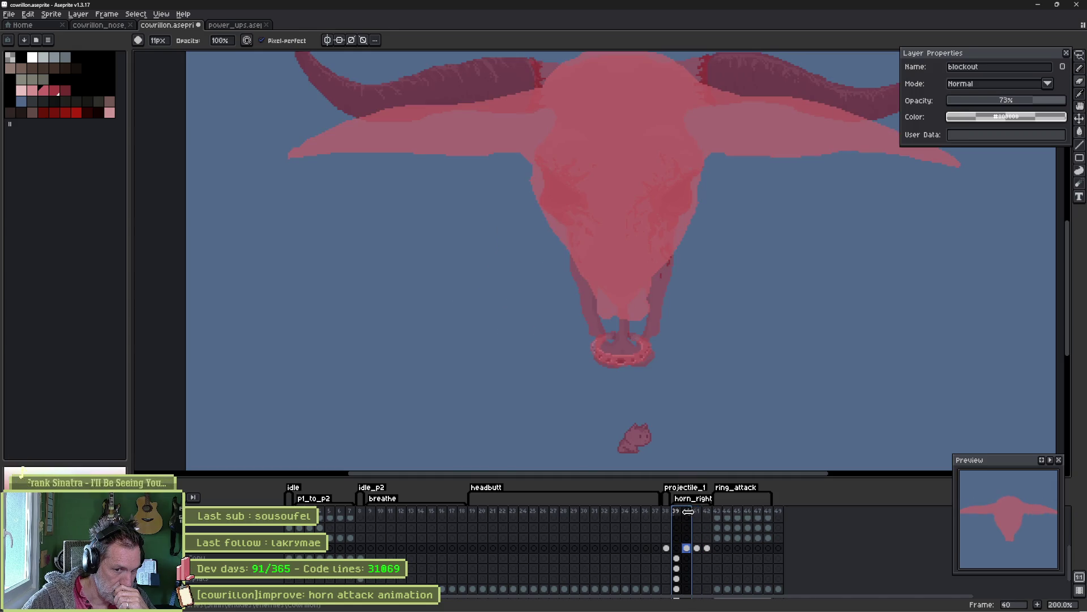
Select both outstretched pink horns on frame 40, lift them slightly, and compare with frame 39.
{"action": "left_click_drag", "start_coordinate": [667, 207], "coordinate": [645, 245]}
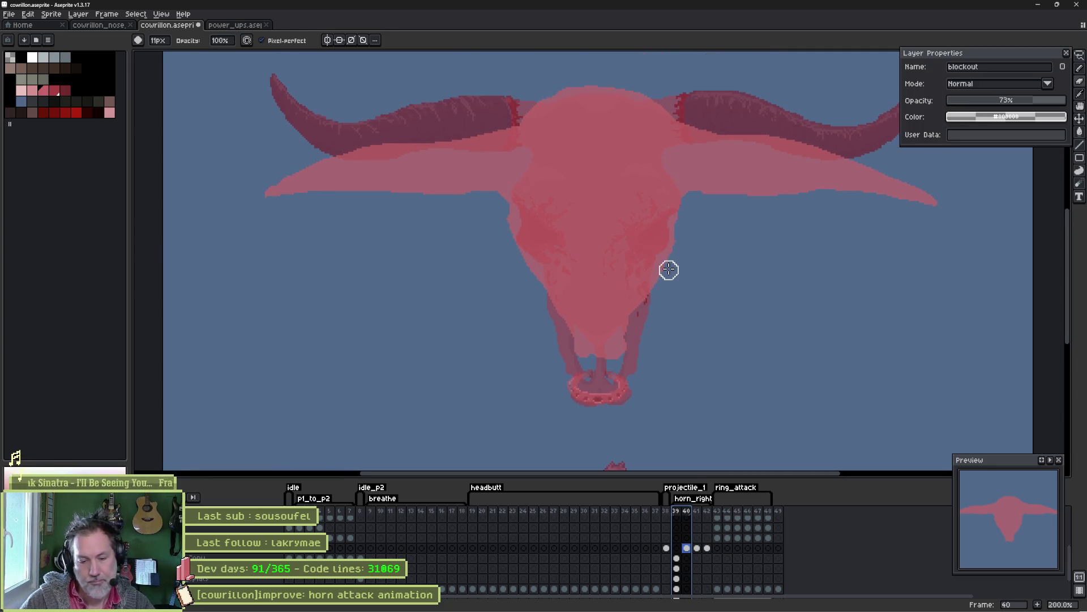
{"action": "key", "text": "m"}
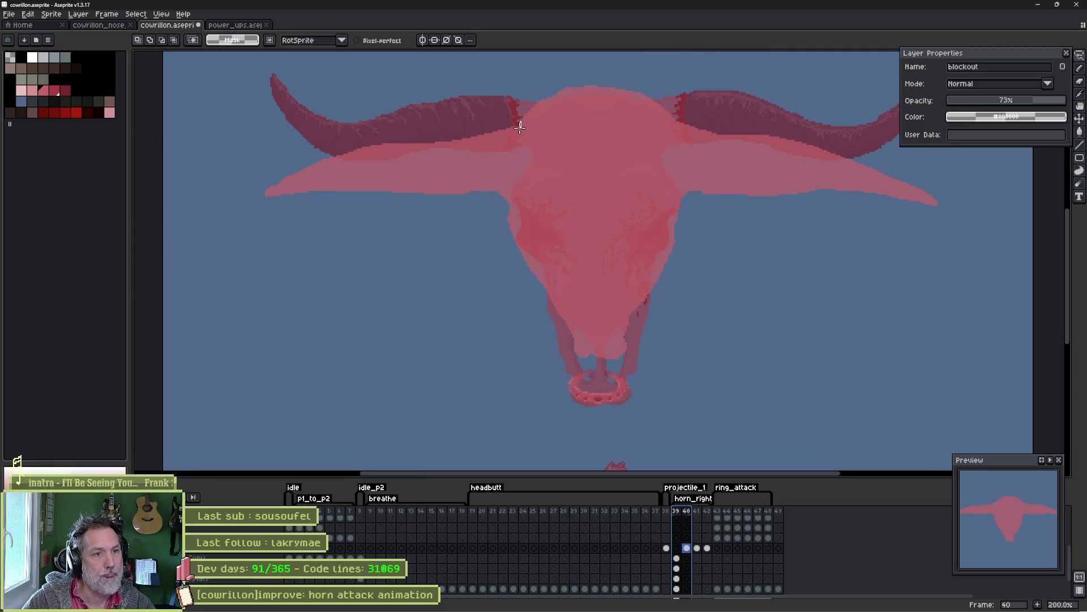
{"action": "mouse_move", "coordinate": [509, 185]}
{"action": "left_mouse_down"}
{"action": "mouse_move", "coordinate": [249, 226]}
{"action": "mouse_move", "coordinate": [451, 102]}
{"action": "left_mouse_up"}
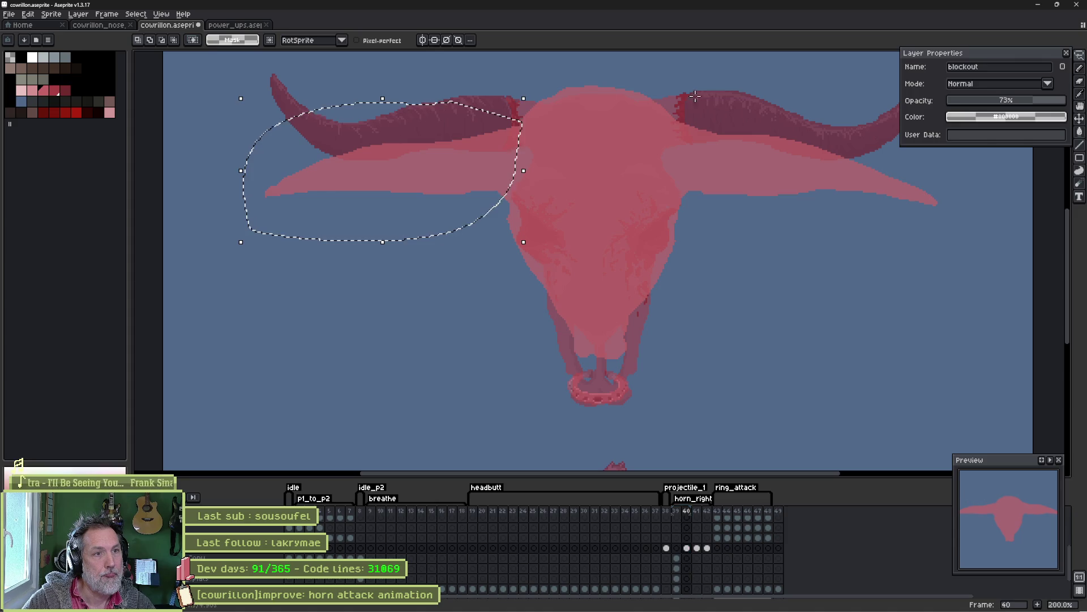
{"action": "mouse_move", "coordinate": [679, 115]}
{"action": "left_mouse_down"}
{"action": "mouse_move", "coordinate": [691, 184]}
{"action": "mouse_move", "coordinate": [899, 255]}
{"action": "mouse_move", "coordinate": [746, 98]}
{"action": "left_mouse_up"}
{"action": "mouse_move", "coordinate": [753, 165]}
{"action": "left_mouse_down"}
{"action": "mouse_move", "coordinate": [758, 151]}
{"action": "mouse_move", "coordinate": [757, 192]}
{"action": "left_mouse_up"}
{"action": "key", "text": "Return"}
{"action": "key", "text": "ctrl+d"}
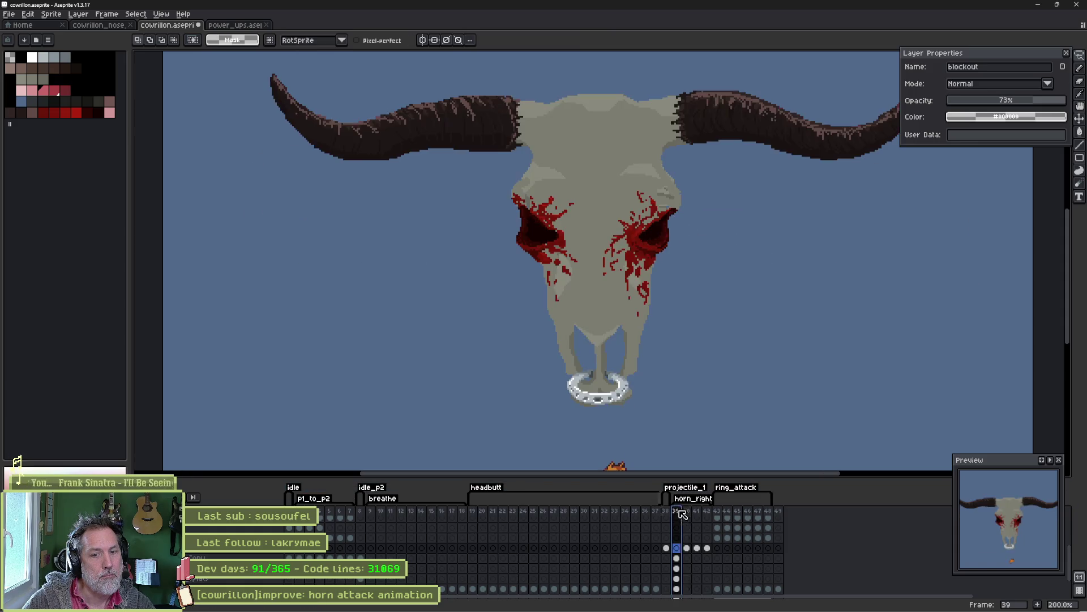
{"action": "left_click", "coordinate": [679, 512]}
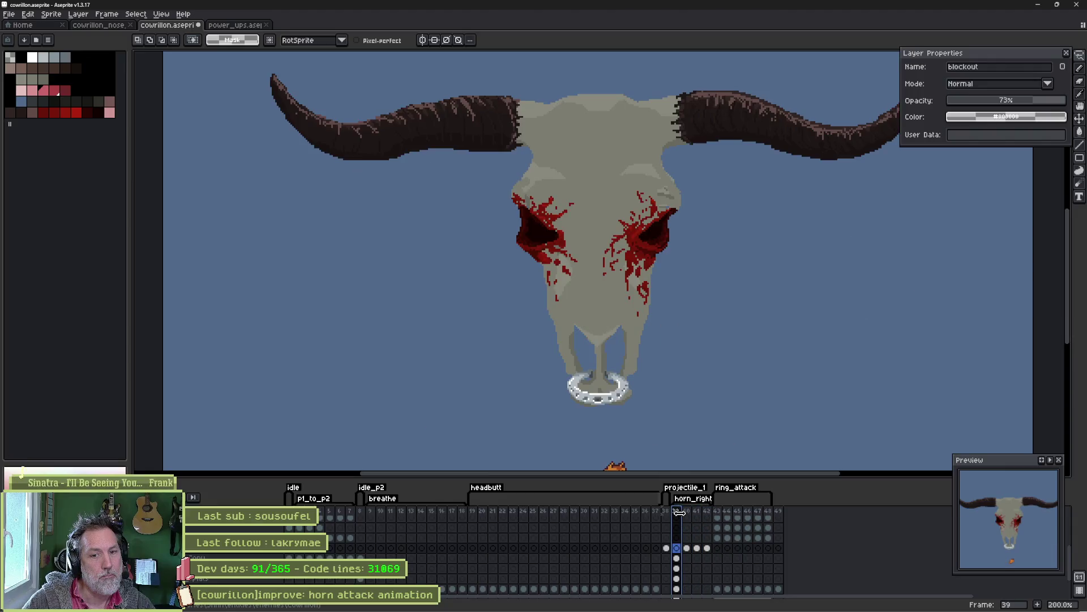
{"action": "left_click", "coordinate": [686, 512]}
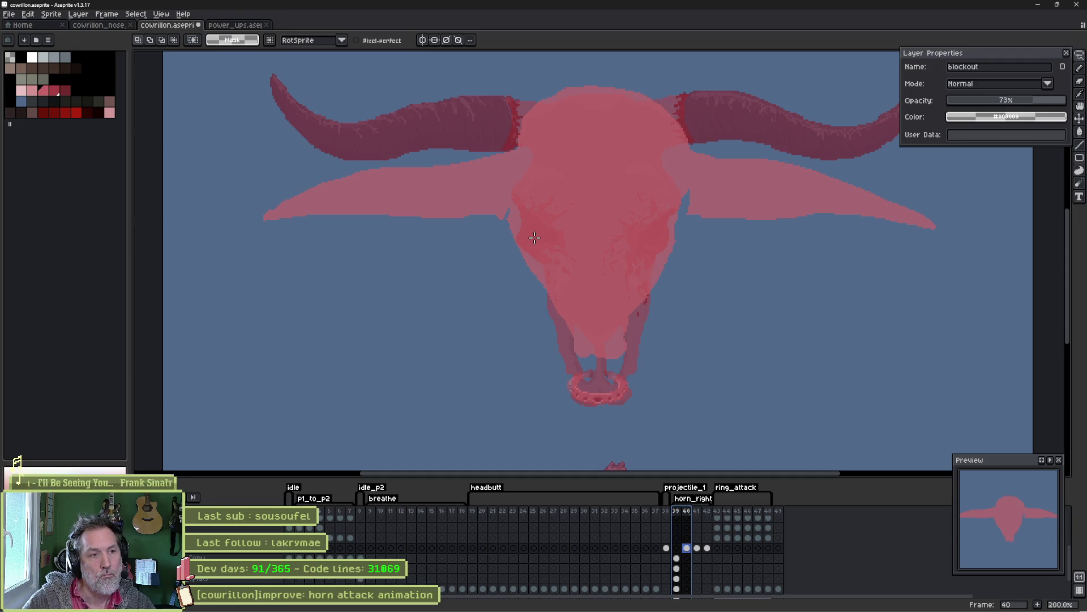
Erase the skull's top edge between the horns and shape both horn tips into points.
{"action": "key", "text": "b"}
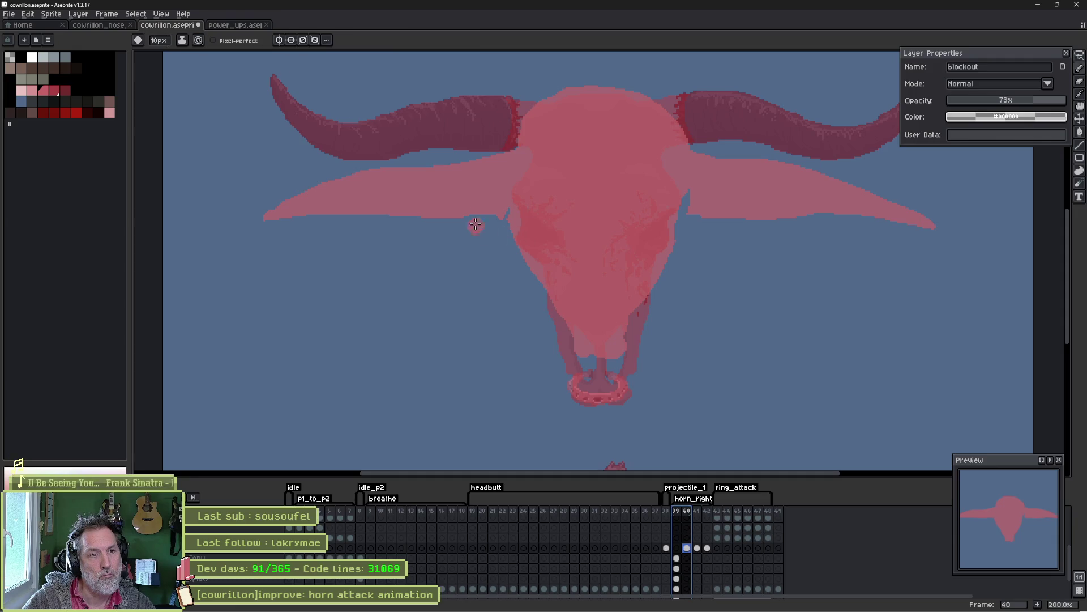
{"action": "key", "text": "e"}
{"action": "mouse_move", "coordinate": [522, 123]}
{"action": "left_mouse_down"}
{"action": "mouse_move", "coordinate": [585, 90]}
{"action": "mouse_move", "coordinate": [677, 111]}
{"action": "mouse_move", "coordinate": [691, 126]}
{"action": "left_mouse_up"}
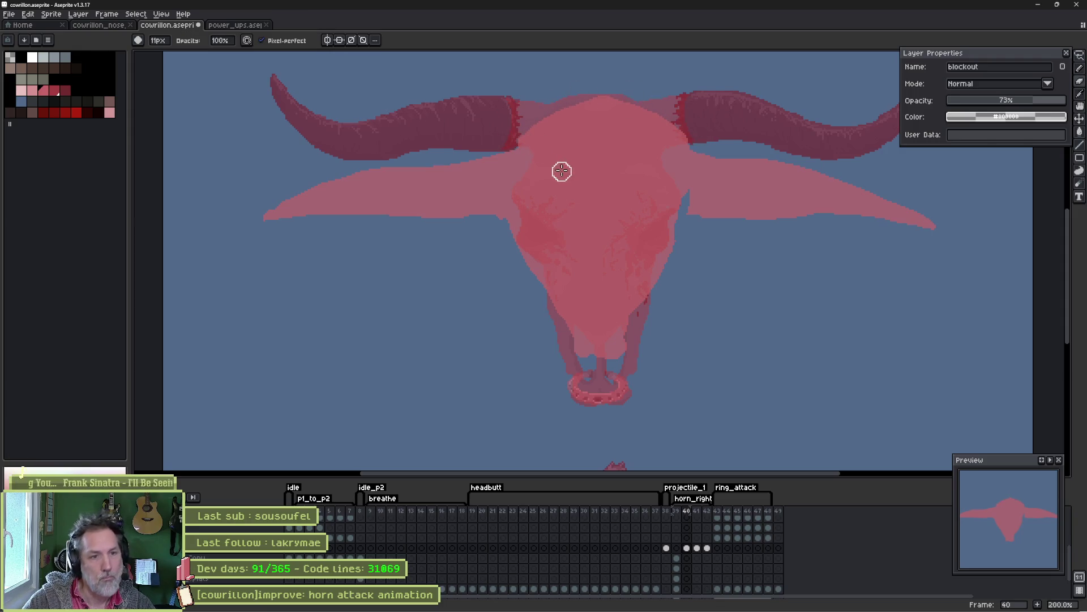
{"action": "key", "text": "b"}
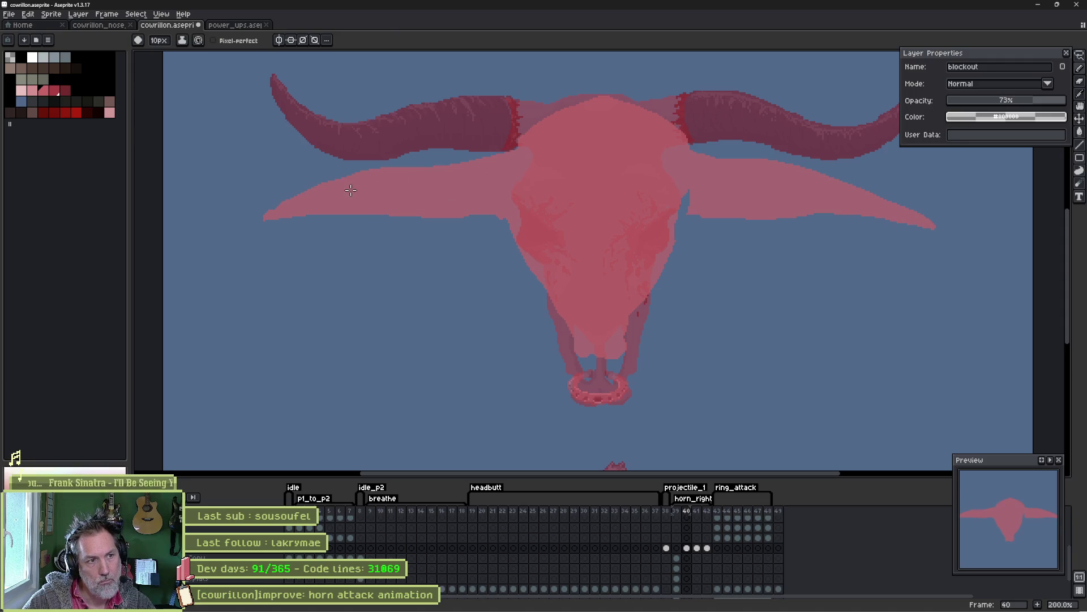
{"action": "mouse_move", "coordinate": [294, 196]}
{"action": "left_mouse_down"}
{"action": "mouse_move", "coordinate": [277, 198]}
{"action": "mouse_move", "coordinate": [301, 213]}
{"action": "mouse_move", "coordinate": [374, 222]}
{"action": "left_mouse_up"}
{"action": "key", "text": "e"}
{"action": "key", "text": "b"}
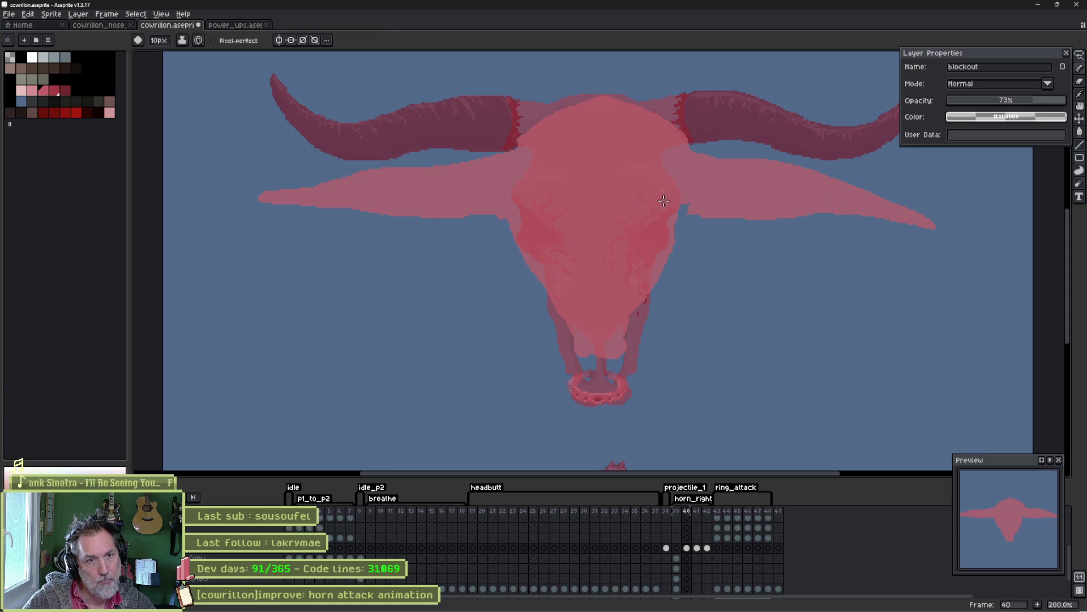
{"action": "key", "text": "e"}
{"action": "left_click_drag", "start_coordinate": [946, 199], "coordinate": [872, 221]}
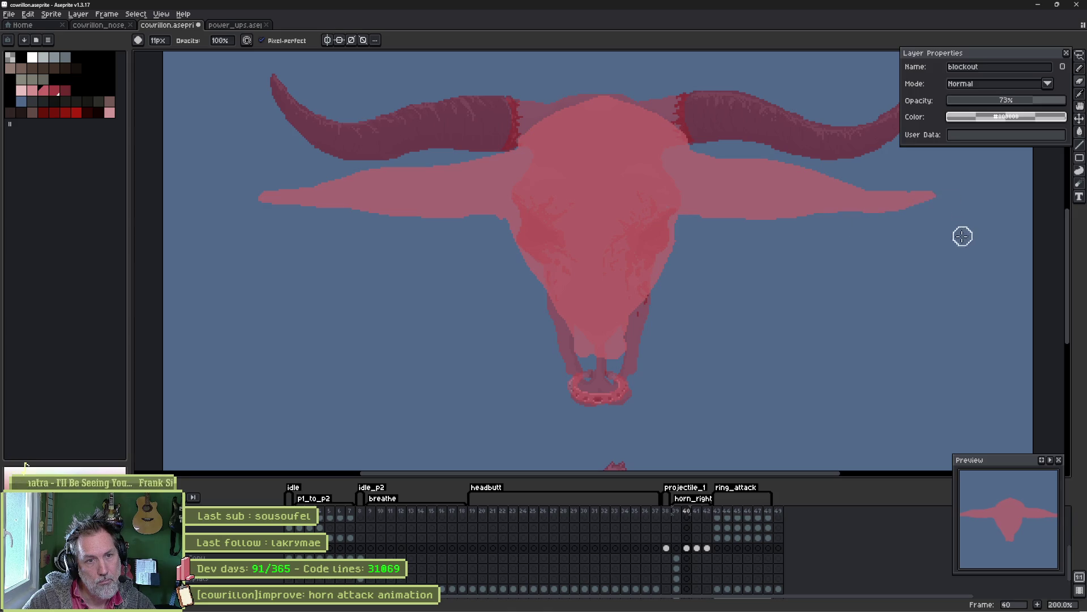
Erase the left horn tip further, undo an accidental horn rotation, and preview the frames.
{"action": "left_click_drag", "start_coordinate": [677, 512], "coordinate": [696, 517]}
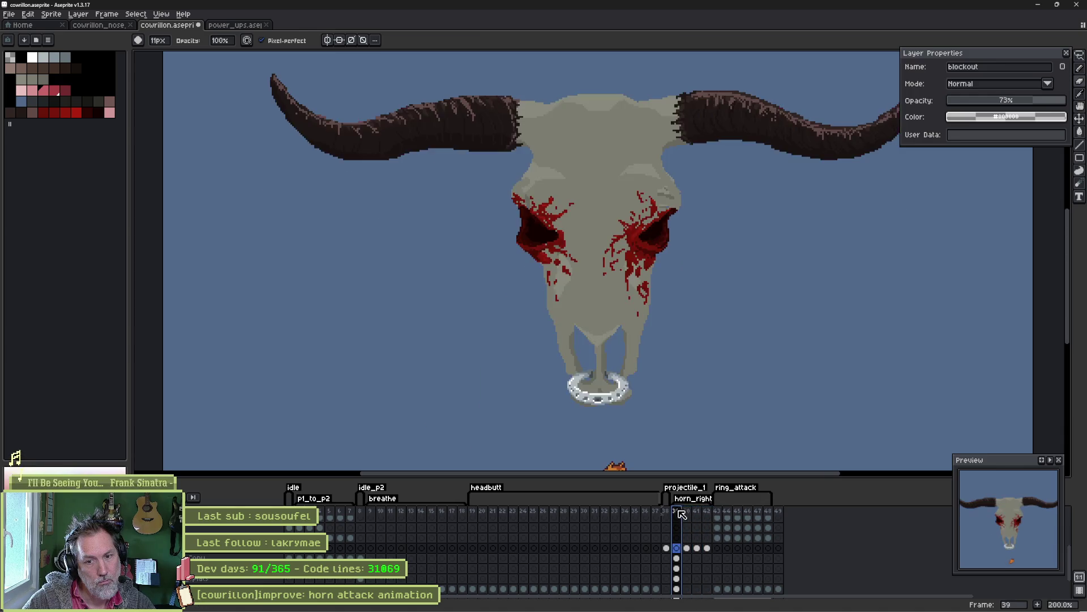
{"action": "left_click", "coordinate": [684, 511]}
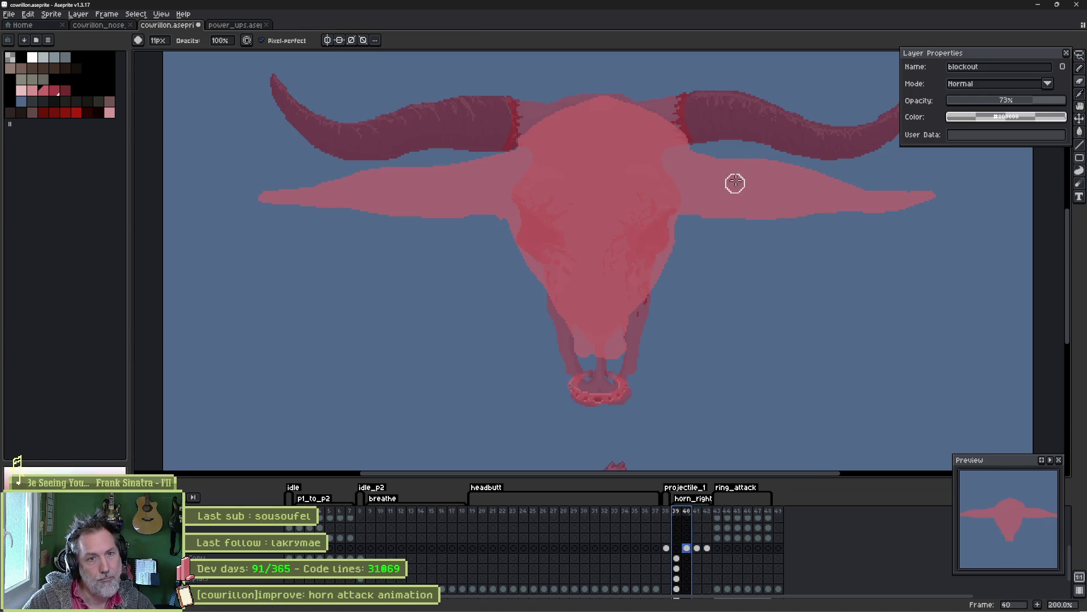
{"action": "key", "text": "Escape"}
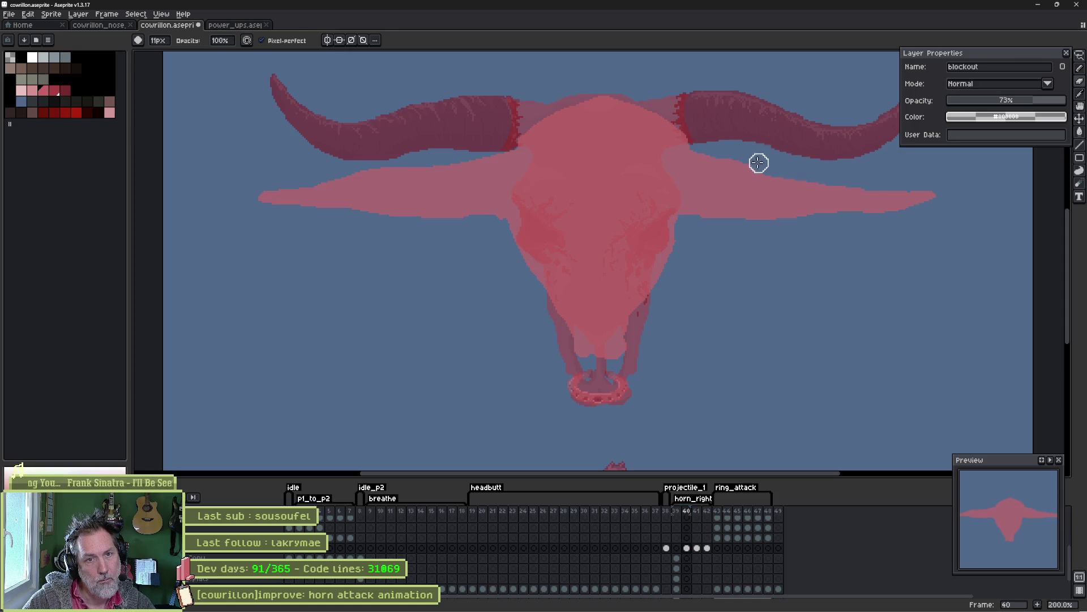
{"action": "key", "text": "e"}
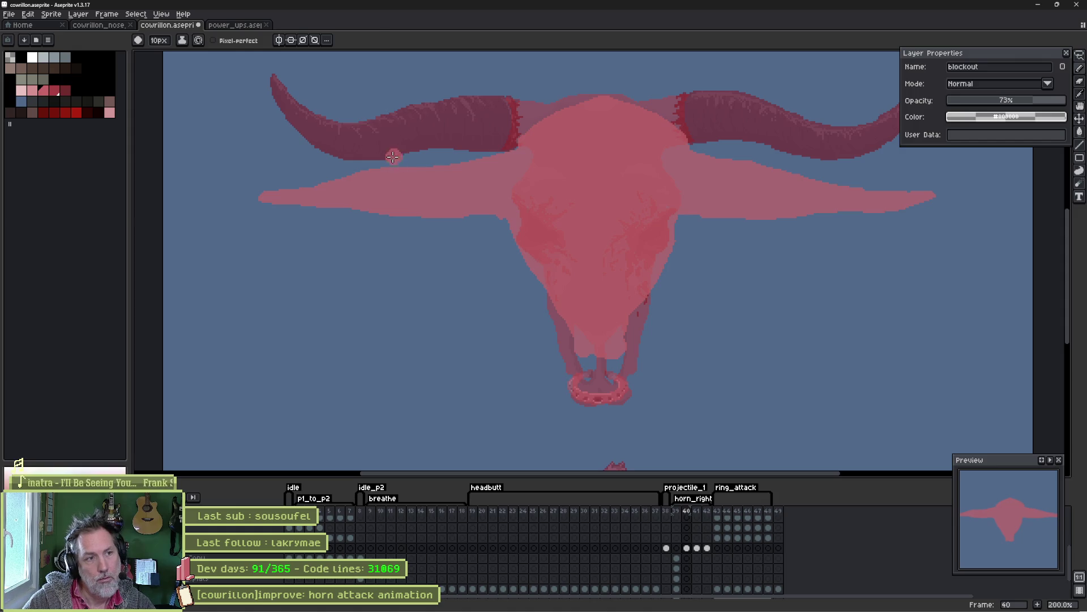
{"action": "key", "text": "e"}
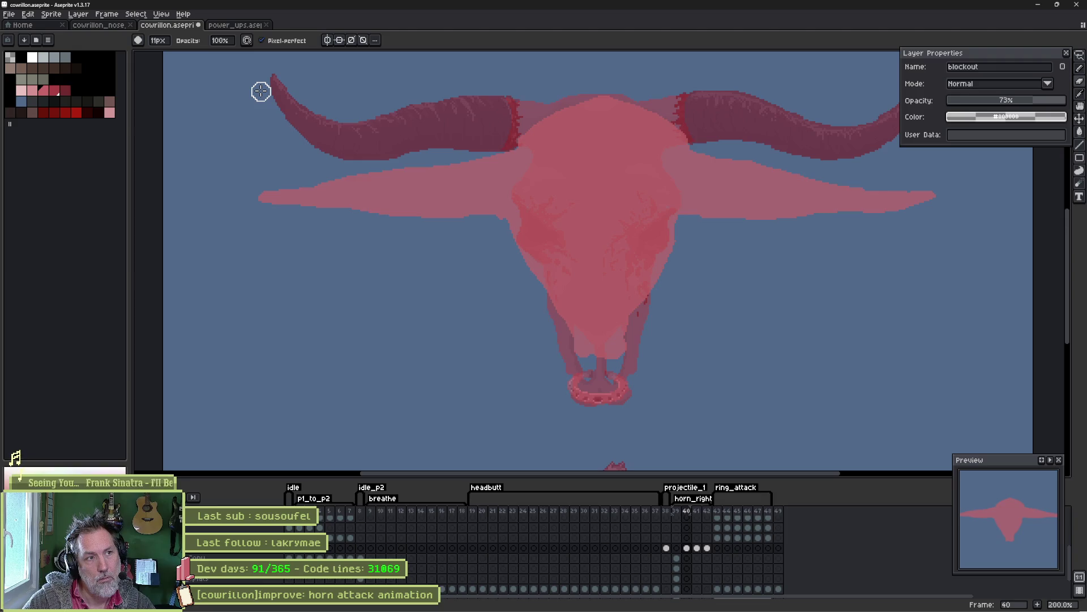
{"action": "left_click_drag", "start_coordinate": [261, 92], "coordinate": [266, 221]}
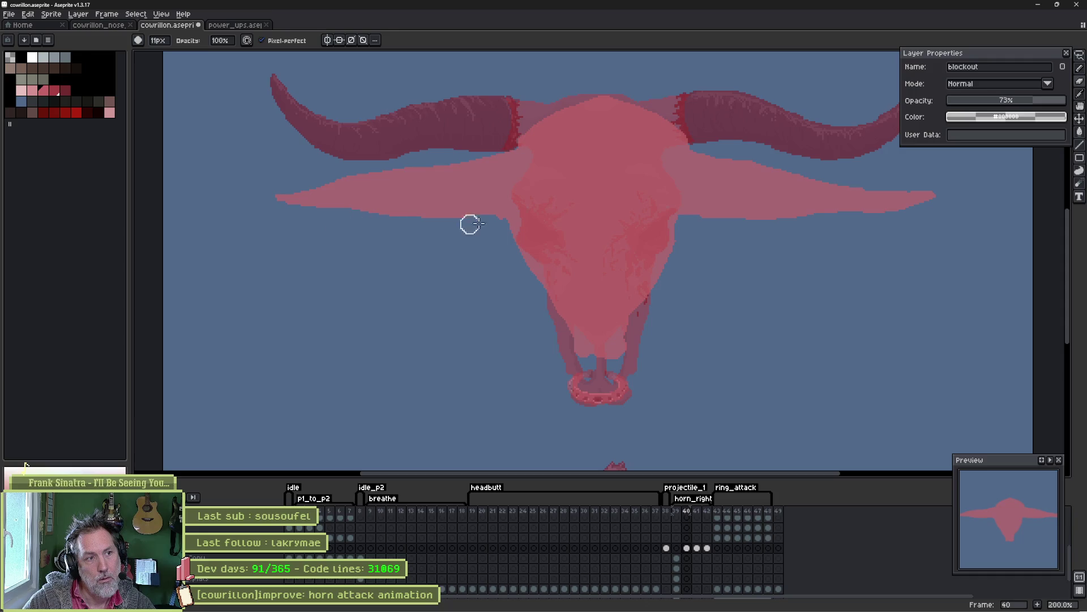
{"action": "left_click_drag", "start_coordinate": [915, 175], "coordinate": [832, 214]}
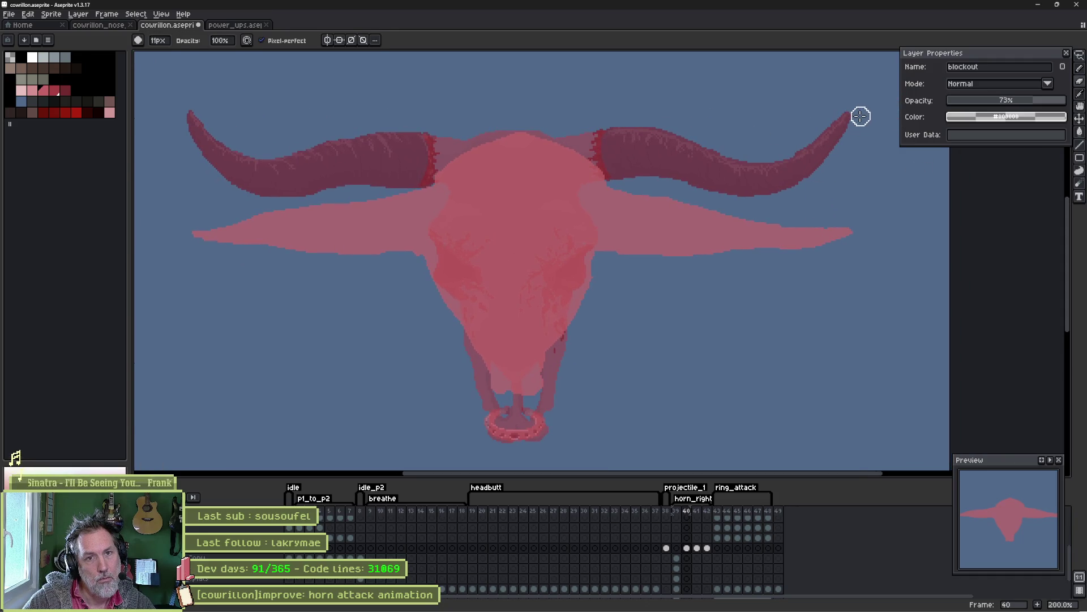
{"action": "key", "text": "ctrl+z"}
{"action": "key", "text": "ctrl+z"}
{"action": "key", "text": "ctrl+z"}
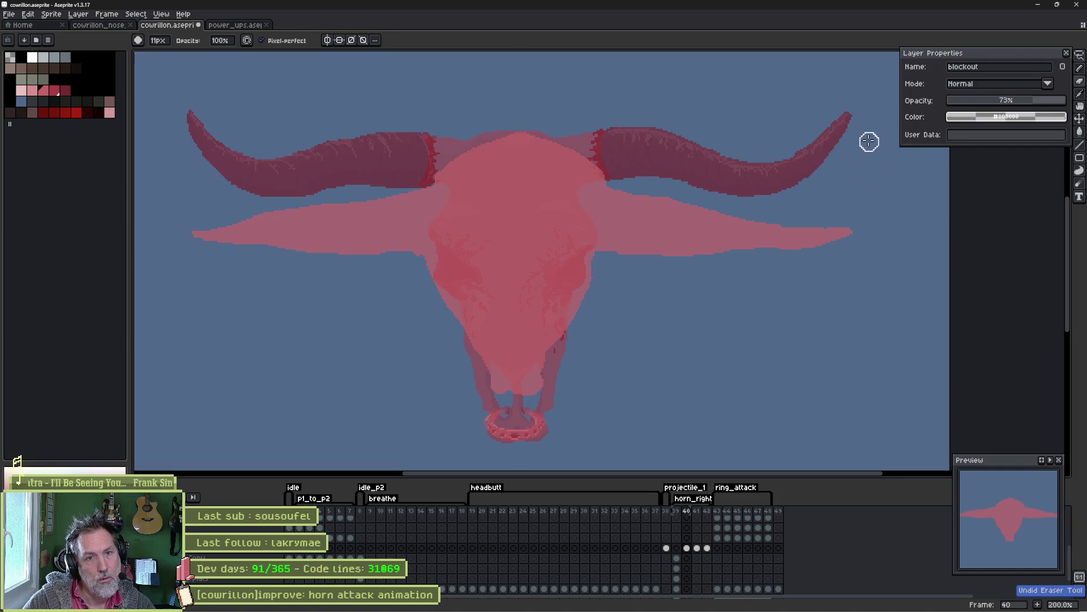
{"action": "key", "text": "ctrl+z"}
{"action": "key", "text": "ctrl+z"}
{"action": "key", "text": "ctrl+z"}
{"action": "key", "text": "ctrl+y"}
{"action": "key", "text": "ctrl+y"}
{"action": "key", "text": "ctrl+y"}
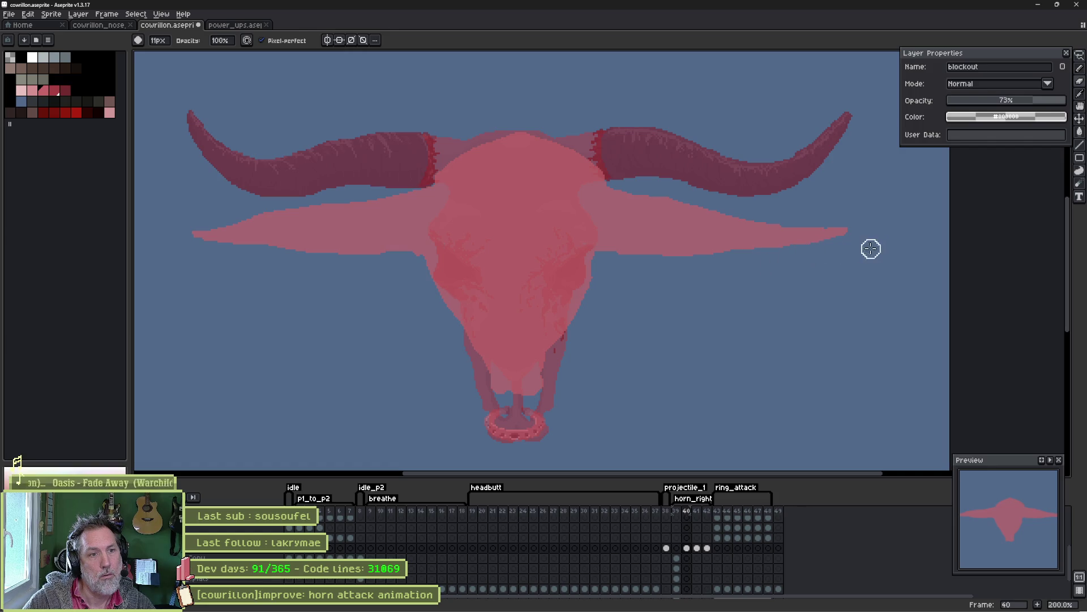
{"action": "mouse_move", "coordinate": [681, 513]}
{"action": "left_mouse_down"}
{"action": "mouse_move", "coordinate": [667, 514]}
{"action": "mouse_move", "coordinate": [700, 519]}
{"action": "left_mouse_up"}
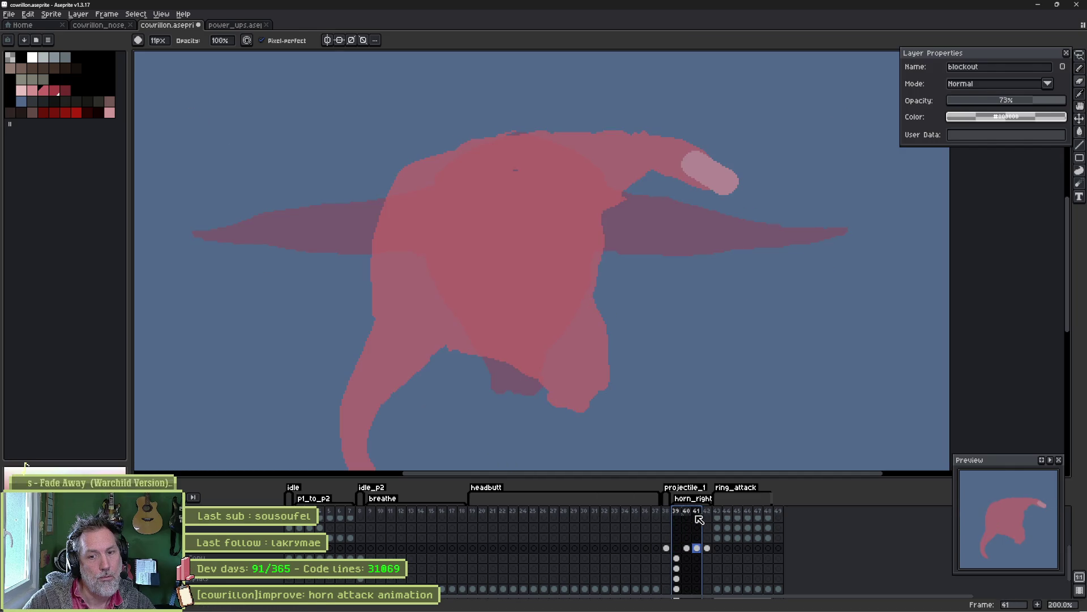
{"action": "left_click", "coordinate": [467, 133]}
Repaint frame 41's top edge and paint out the pale horn tip and lower bulge.
{"action": "left_click_drag", "start_coordinate": [467, 134], "coordinate": [529, 142]}
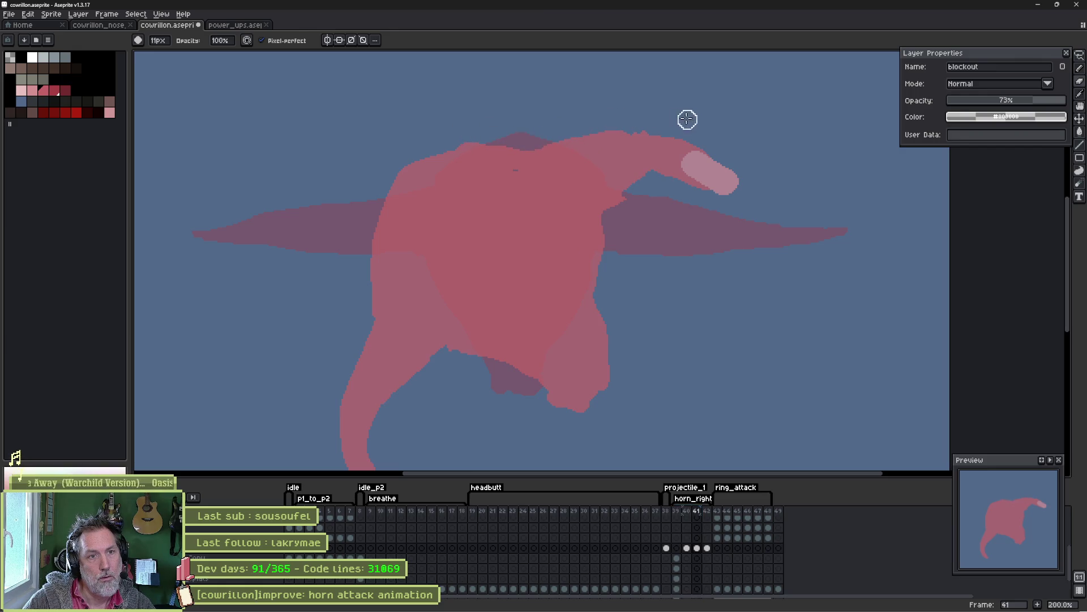
{"action": "mouse_move", "coordinate": [668, 179]}
{"action": "left_mouse_down"}
{"action": "mouse_move", "coordinate": [729, 180]}
{"action": "mouse_move", "coordinate": [712, 174]}
{"action": "left_mouse_up"}
{"action": "key", "text": "e"}
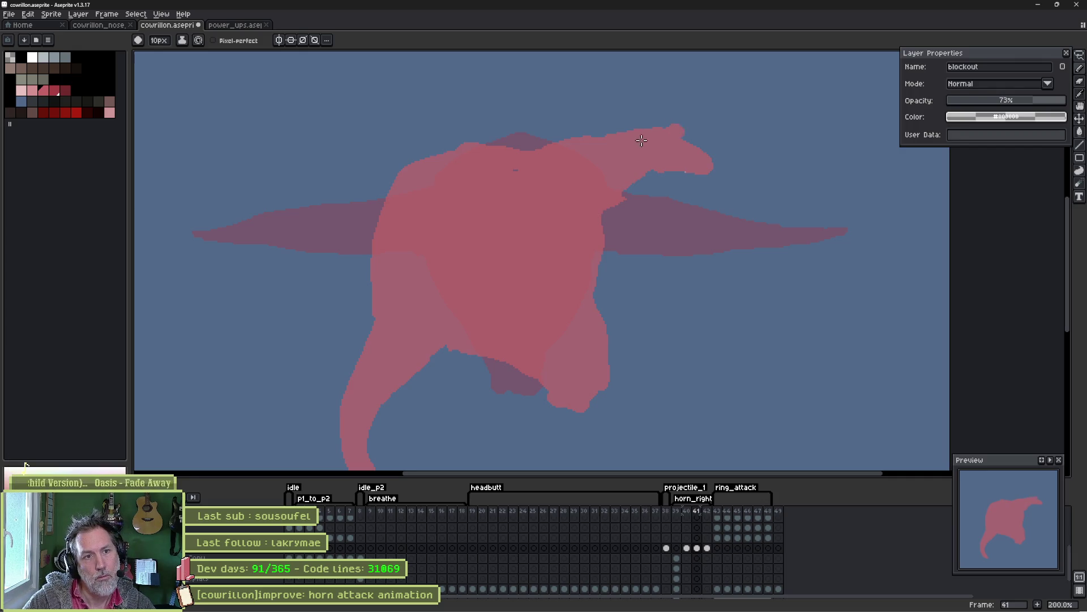
{"action": "key", "text": "b"}
{"action": "mouse_move", "coordinate": [682, 146]}
{"action": "left_mouse_down"}
{"action": "mouse_move", "coordinate": [702, 151]}
{"action": "mouse_move", "coordinate": [687, 172]}
{"action": "left_mouse_up"}
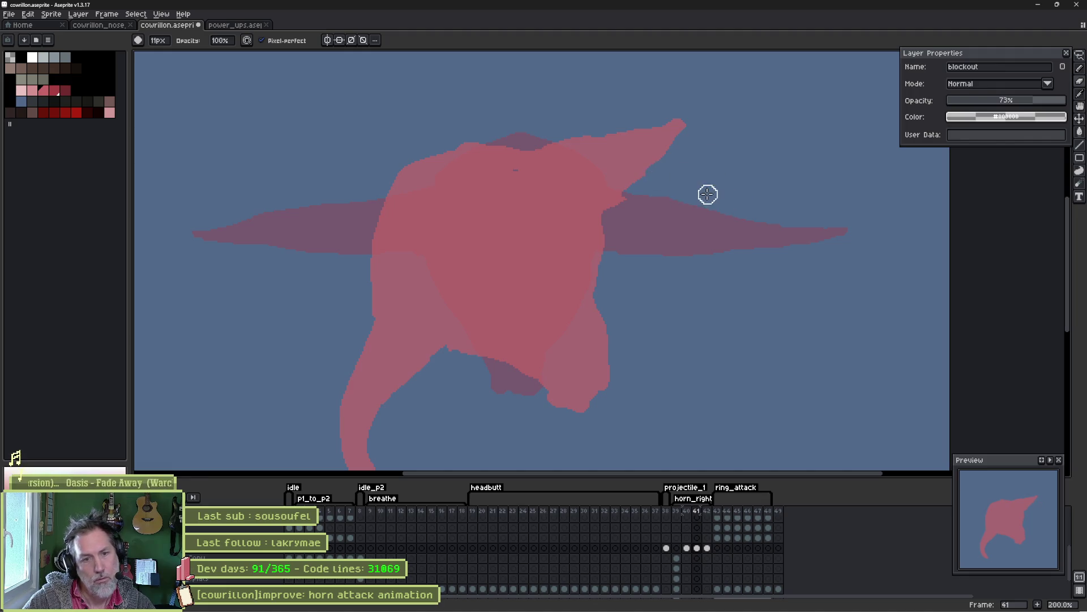
Paint out the horn's hooked tip, flatten its upper edge and thin its underside.
{"action": "key", "text": "e"}
{"action": "key", "text": "b"}
{"action": "left_click_drag", "start_coordinate": [685, 126], "coordinate": [648, 126]}
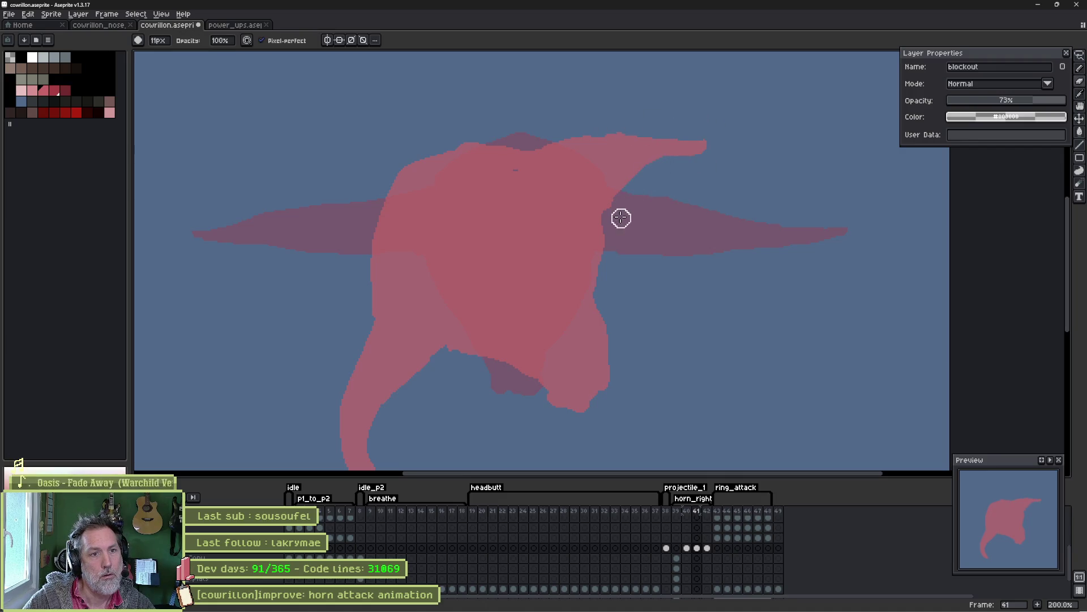
{"action": "left_click_drag", "start_coordinate": [653, 143], "coordinate": [589, 125]}
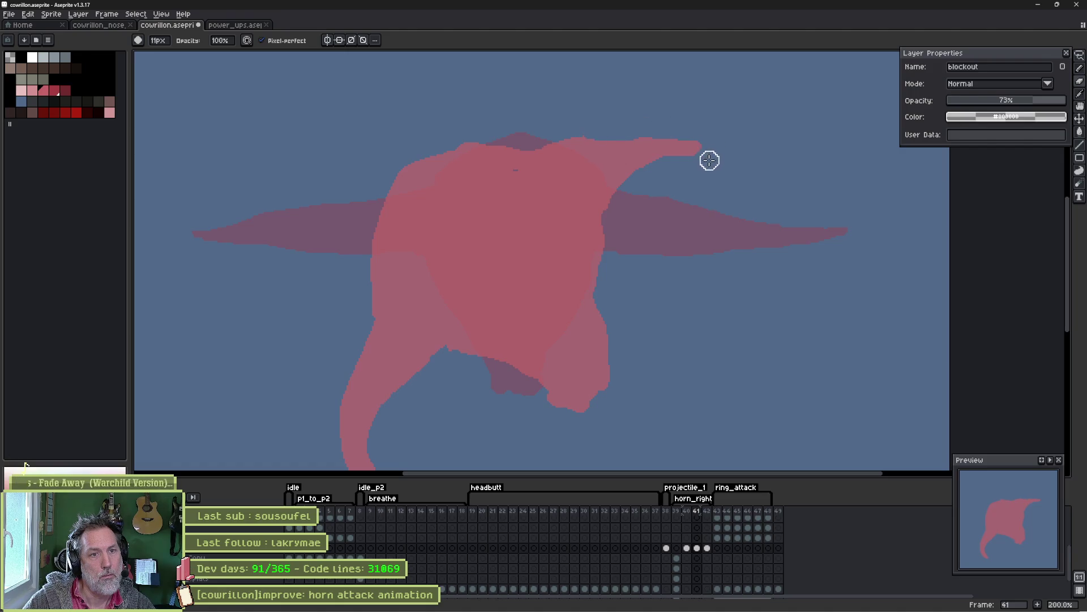
{"action": "mouse_move", "coordinate": [697, 160]}
{"action": "left_mouse_down"}
{"action": "mouse_move", "coordinate": [641, 175]}
{"action": "mouse_move", "coordinate": [625, 199]}
{"action": "left_mouse_up"}
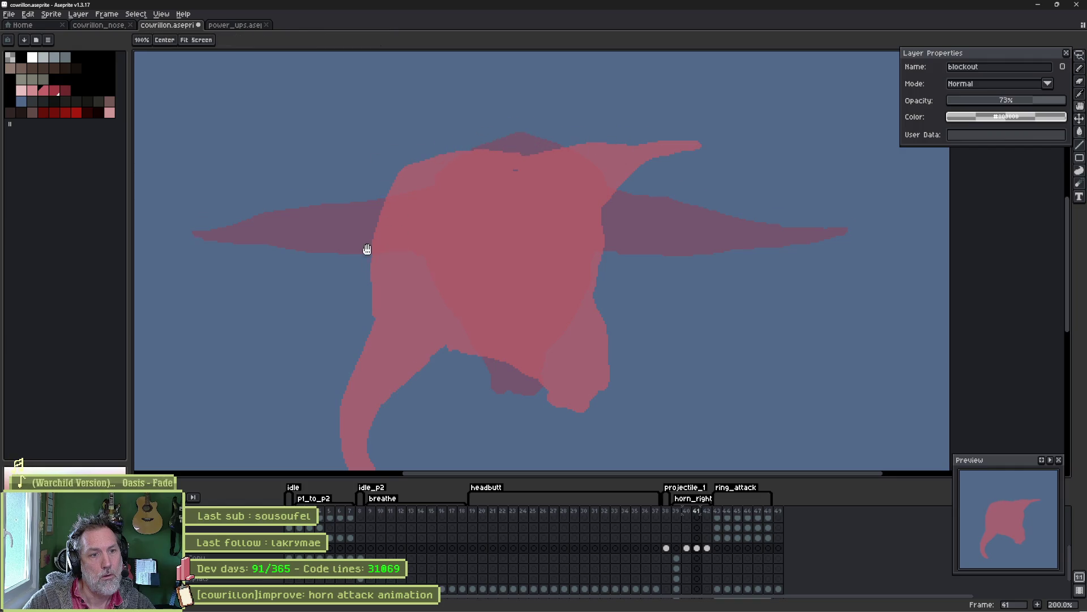
{"action": "left_click_drag", "start_coordinate": [364, 255], "coordinate": [382, 182]}
Pan around the sprite and scrub frames 39–41 to check the reworked motion.
{"action": "key", "text": "e"}
{"action": "left_click_drag", "start_coordinate": [723, 240], "coordinate": [695, 304]}
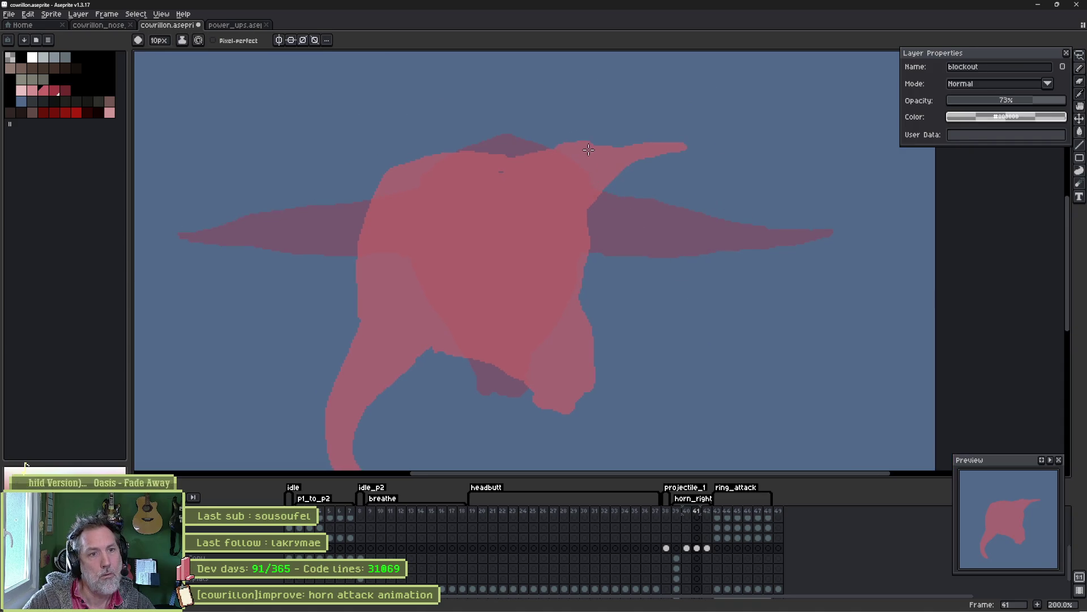
{"action": "key", "text": "b"}
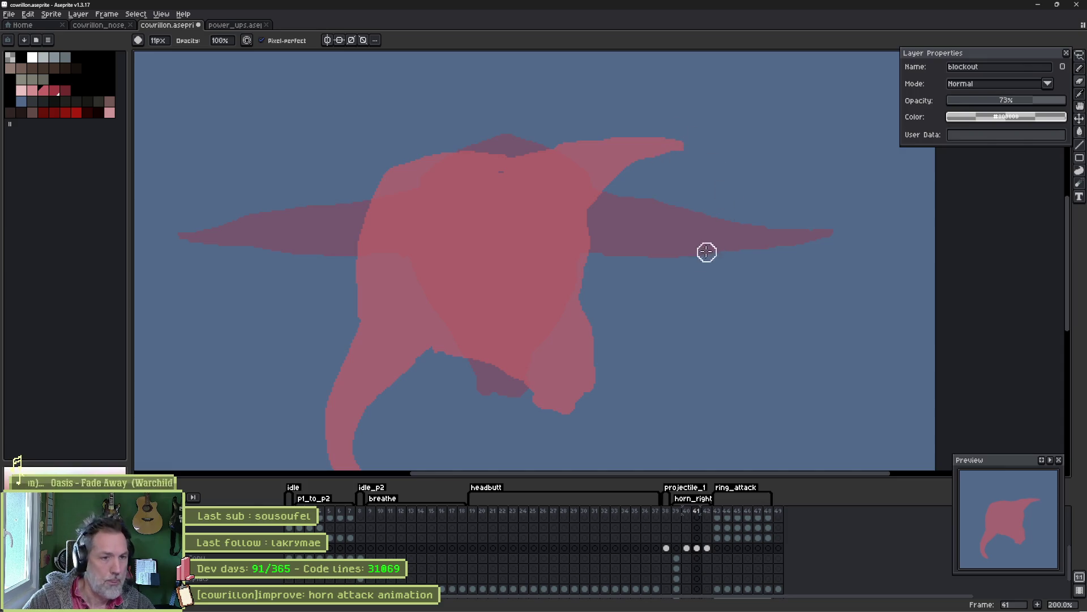
{"action": "mouse_move", "coordinate": [630, 244]}
{"action": "left_mouse_down"}
{"action": "mouse_move", "coordinate": [578, 277]}
{"action": "mouse_move", "coordinate": [566, 252]}
{"action": "left_mouse_up"}
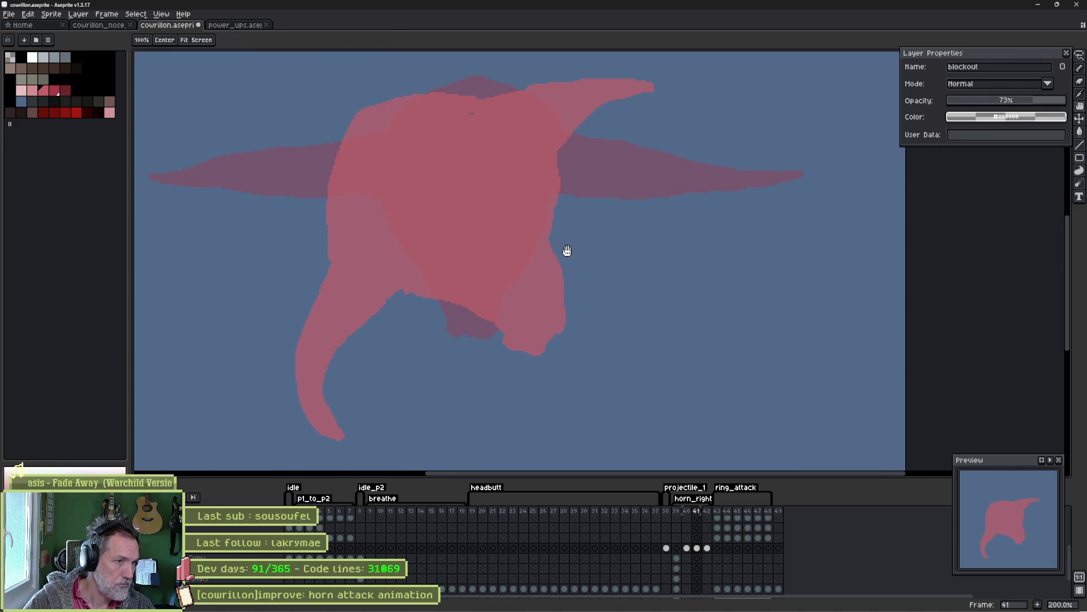
{"action": "key", "text": "b"}
{"action": "mouse_move", "coordinate": [676, 512]}
{"action": "left_mouse_down"}
{"action": "mouse_move", "coordinate": [716, 522]}
{"action": "mouse_move", "coordinate": [682, 517]}
{"action": "mouse_move", "coordinate": [707, 520]}
{"action": "left_mouse_up"}
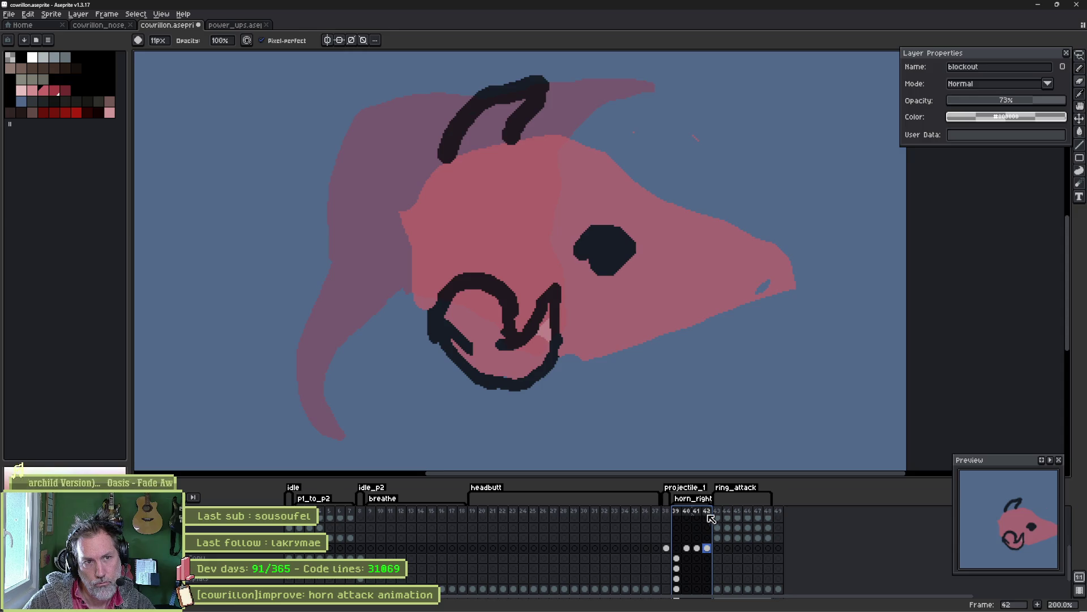
{"action": "key", "text": "Escape"}
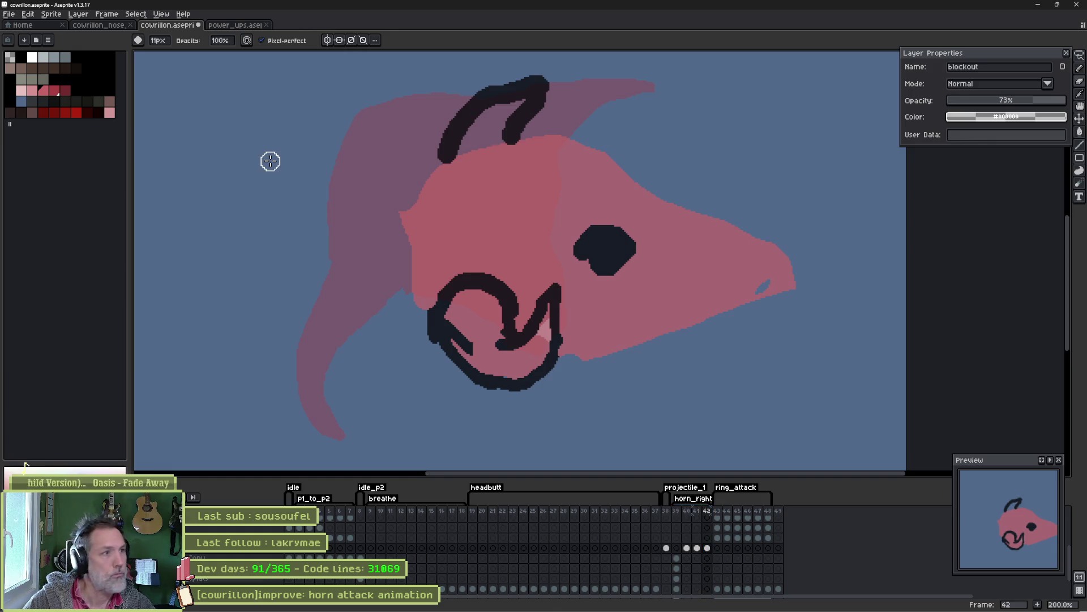
Fill the horn shape on frame 42 with pink.
{"action": "left_click", "coordinate": [59, 92]}
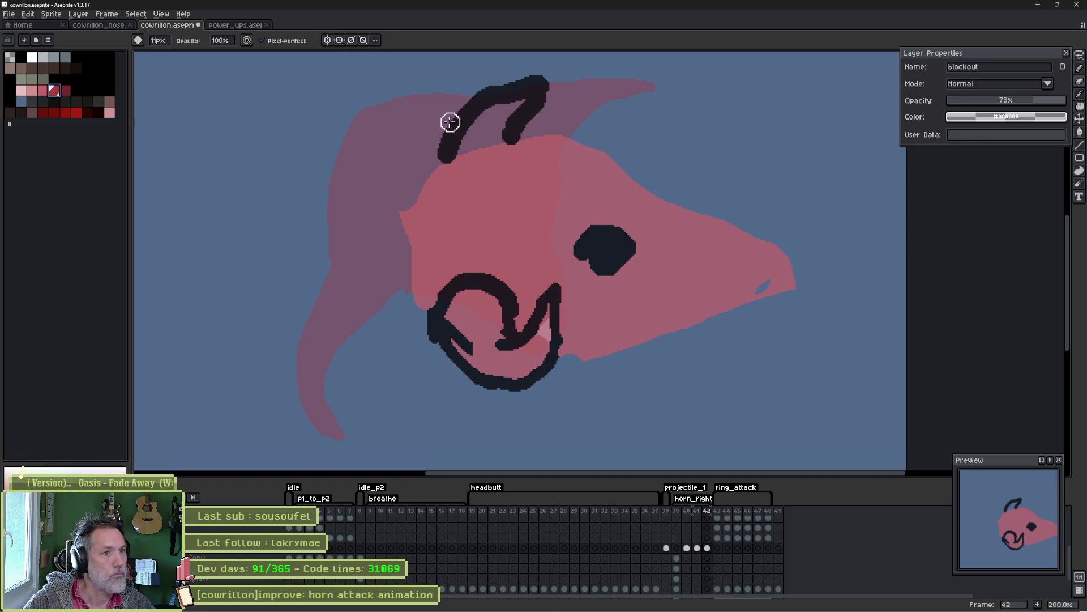
{"action": "key", "text": "e"}
{"action": "mouse_move", "coordinate": [466, 131]}
{"action": "left_mouse_down"}
{"action": "mouse_move", "coordinate": [543, 83]}
{"action": "mouse_move", "coordinate": [522, 112]}
{"action": "left_mouse_up"}
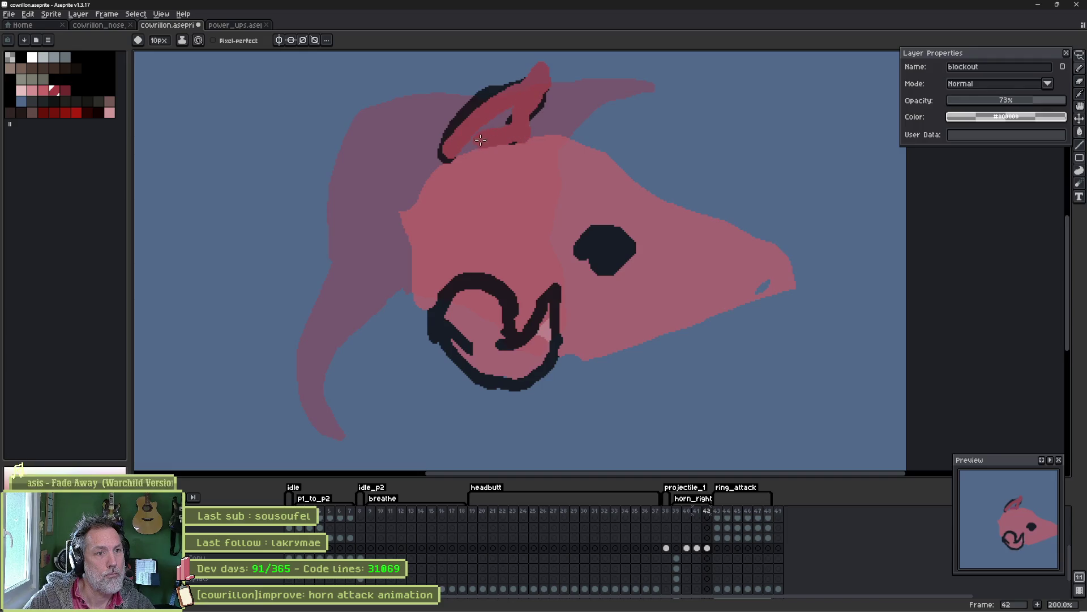
{"action": "scroll", "coordinate": [521, 112], "scroll_direction": "up", "scroll_amount": 2}
Select the black sketch outlines with the Magic Wand and delete them.
{"action": "key", "text": "w"}
{"action": "left_click", "coordinate": [432, 142]}
{"action": "key", "text": "Delete"}
{"action": "key", "text": "ctrl+d"}
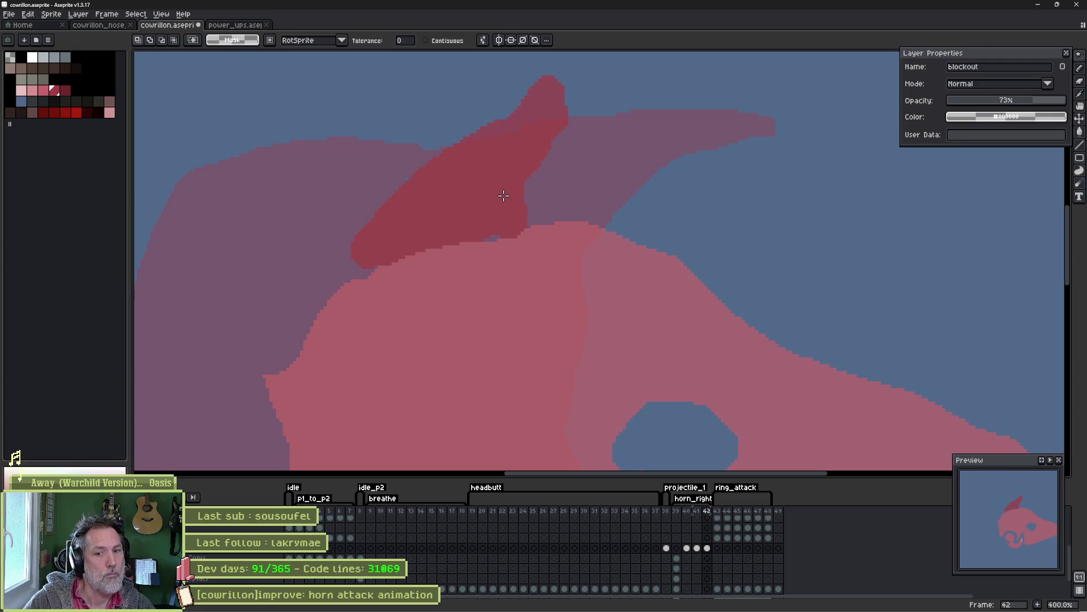
Extend the dark red horn down toward the head and touch up the head's top edge in pink.
{"action": "key", "text": "b"}
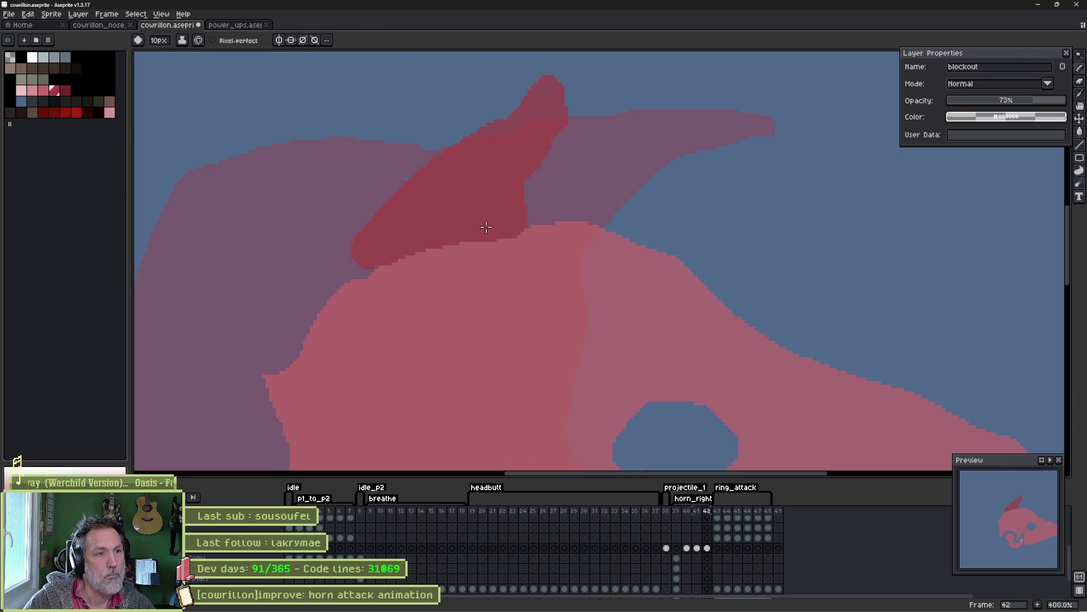
{"action": "mouse_move", "coordinate": [367, 261]}
{"action": "left_mouse_down"}
{"action": "mouse_move", "coordinate": [377, 278]}
{"action": "mouse_move", "coordinate": [408, 277]}
{"action": "left_mouse_up"}
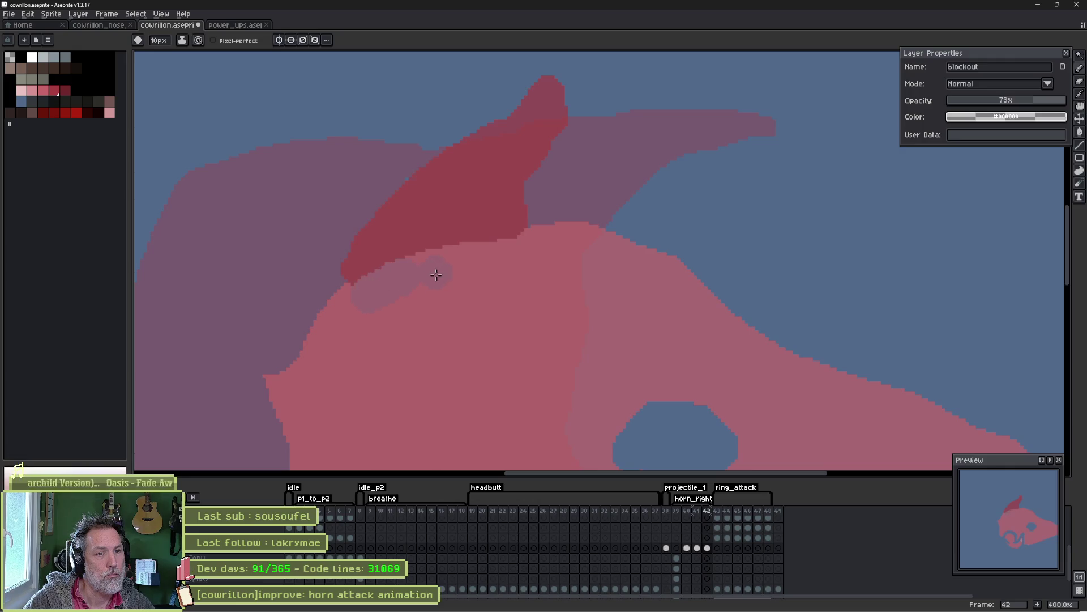
{"action": "left_click_drag", "start_coordinate": [437, 274], "coordinate": [470, 274]}
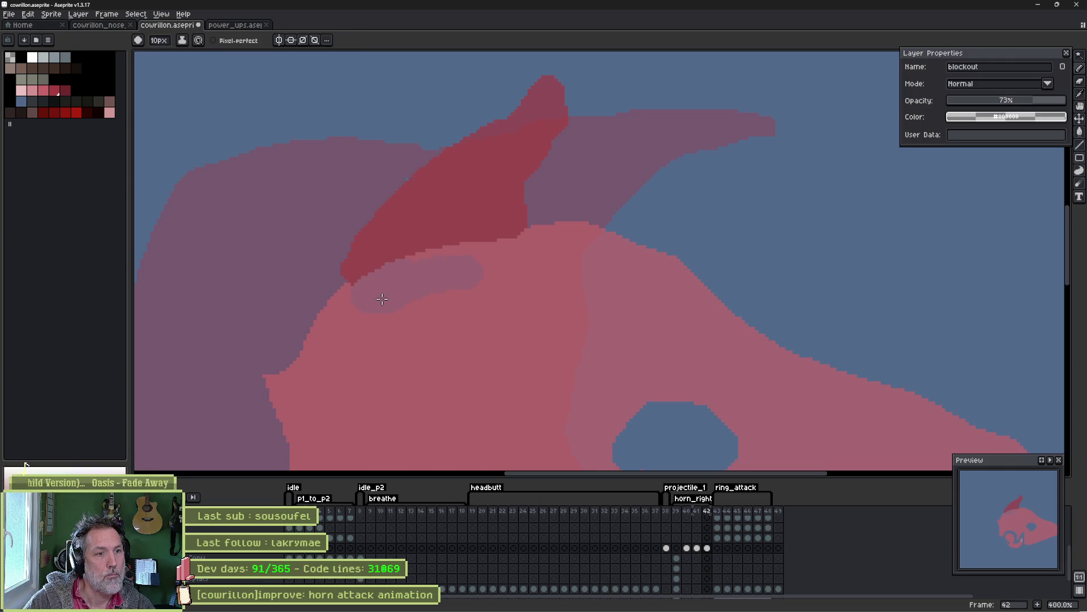
{"action": "left_click", "coordinate": [473, 285], "text": "alt"}
{"action": "left_click_drag", "start_coordinate": [473, 286], "coordinate": [474, 278]}
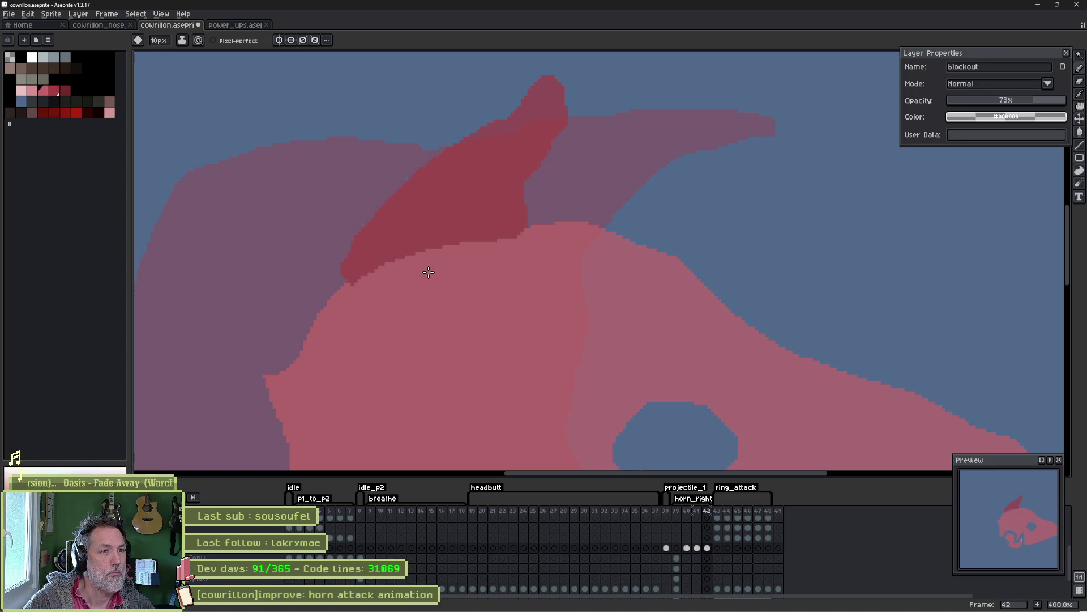
{"action": "scroll", "coordinate": [430, 304], "scroll_direction": "down", "scroll_amount": 5}
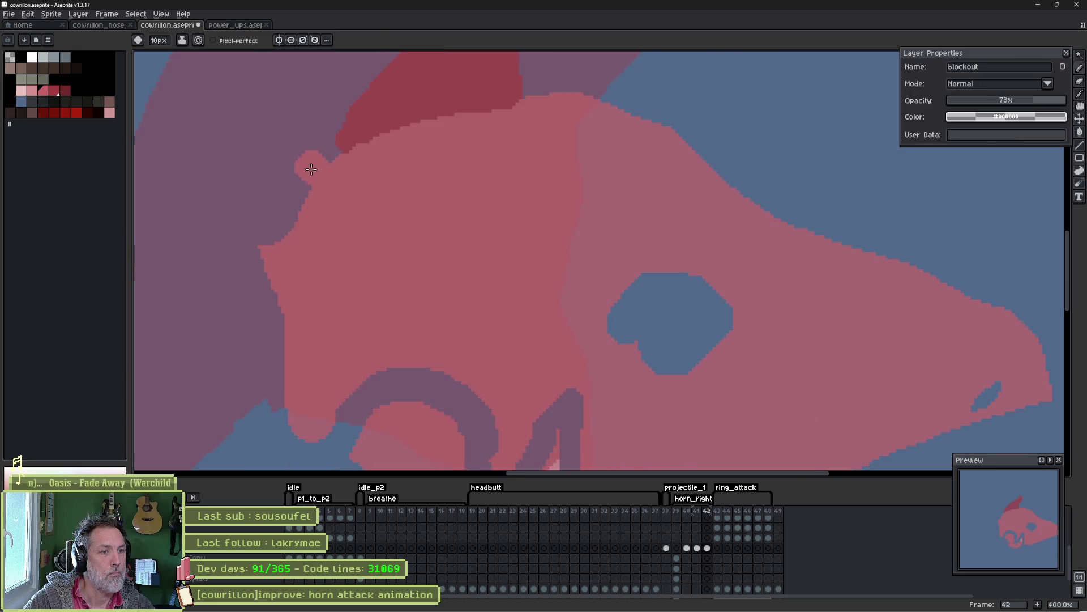
Paint the curled lower horn in dark red over the old swirl and down along the jaw.
{"action": "left_click_drag", "start_coordinate": [278, 283], "coordinate": [329, 167]}
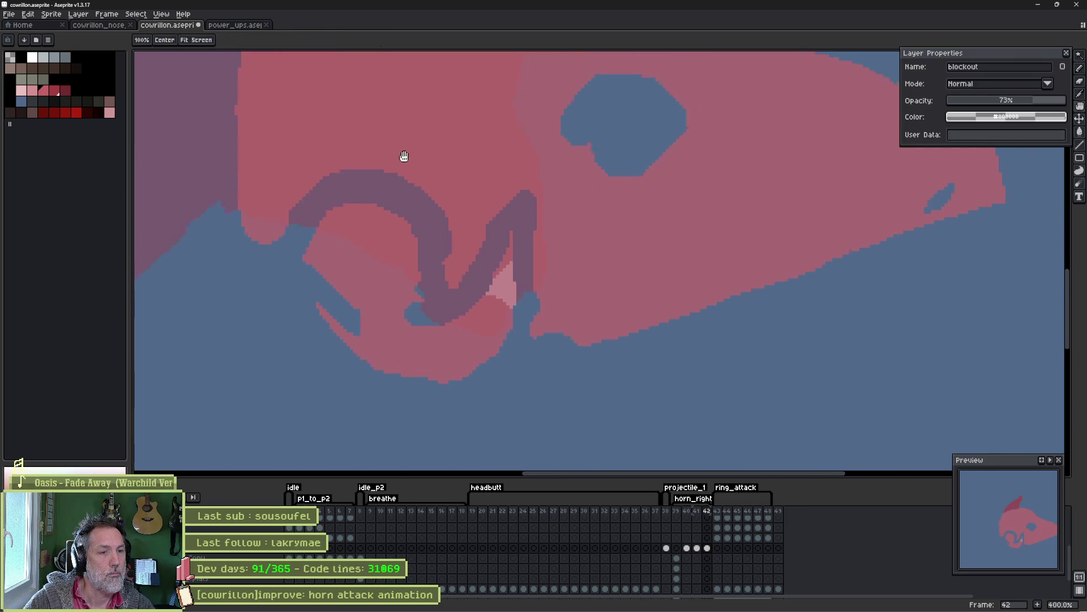
{"action": "left_click_drag", "start_coordinate": [406, 153], "coordinate": [396, 173]}
{"action": "left_click", "coordinate": [55, 91]}
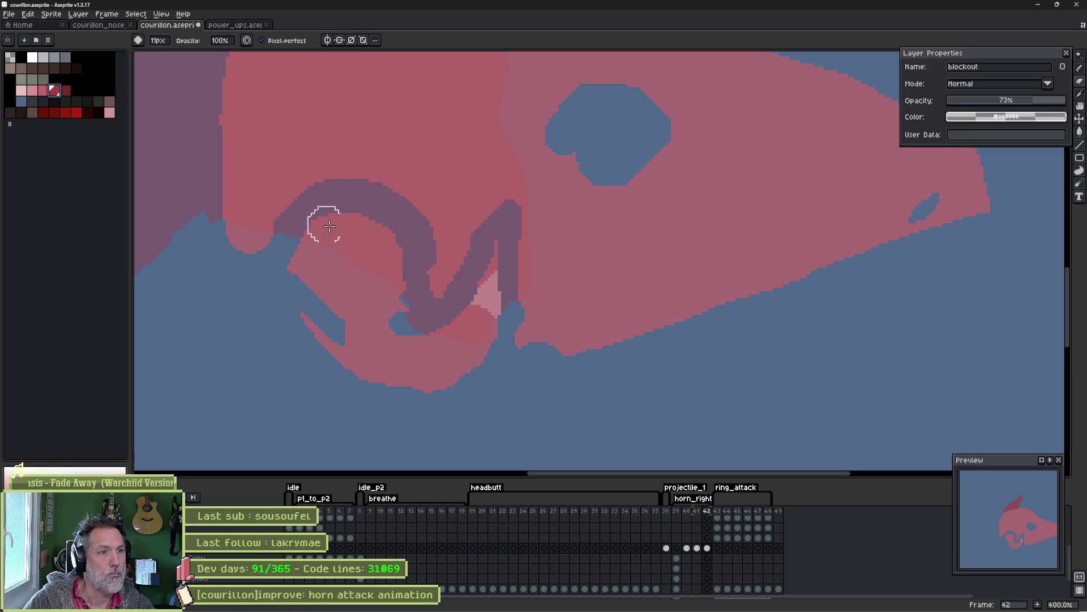
{"action": "mouse_move", "coordinate": [278, 259]}
{"action": "left_mouse_down"}
{"action": "mouse_move", "coordinate": [311, 207]}
{"action": "mouse_move", "coordinate": [367, 197]}
{"action": "mouse_move", "coordinate": [404, 226]}
{"action": "mouse_move", "coordinate": [424, 266]}
{"action": "mouse_move", "coordinate": [421, 309]}
{"action": "mouse_move", "coordinate": [465, 280]}
{"action": "mouse_move", "coordinate": [503, 206]}
{"action": "left_mouse_up"}
{"action": "mouse_move", "coordinate": [501, 269]}
{"action": "left_mouse_down"}
{"action": "mouse_move", "coordinate": [498, 306]}
{"action": "mouse_move", "coordinate": [479, 337]}
{"action": "mouse_move", "coordinate": [447, 368]}
{"action": "mouse_move", "coordinate": [412, 380]}
{"action": "mouse_move", "coordinate": [356, 370]}
{"action": "mouse_move", "coordinate": [313, 345]}
{"action": "mouse_move", "coordinate": [284, 284]}
{"action": "mouse_move", "coordinate": [306, 232]}
{"action": "mouse_move", "coordinate": [381, 357]}
{"action": "mouse_move", "coordinate": [461, 315]}
{"action": "mouse_move", "coordinate": [383, 233]}
{"action": "mouse_move", "coordinate": [340, 306]}
{"action": "mouse_move", "coordinate": [373, 338]}
{"action": "left_mouse_up"}
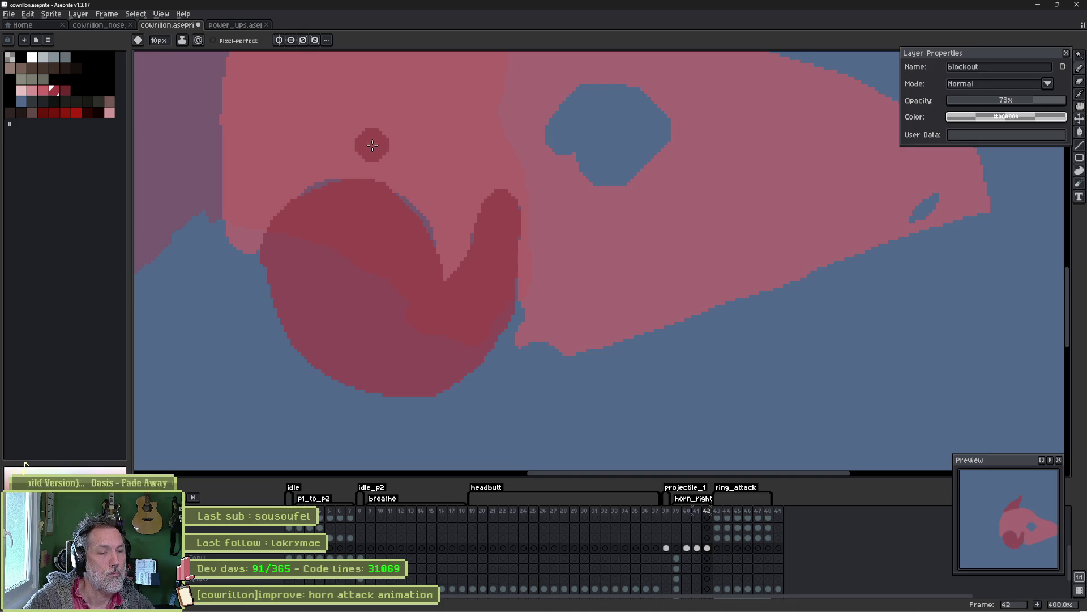
Switch back to the pink head colour and pan to the snout area.
{"action": "left_click", "coordinate": [46, 91]}
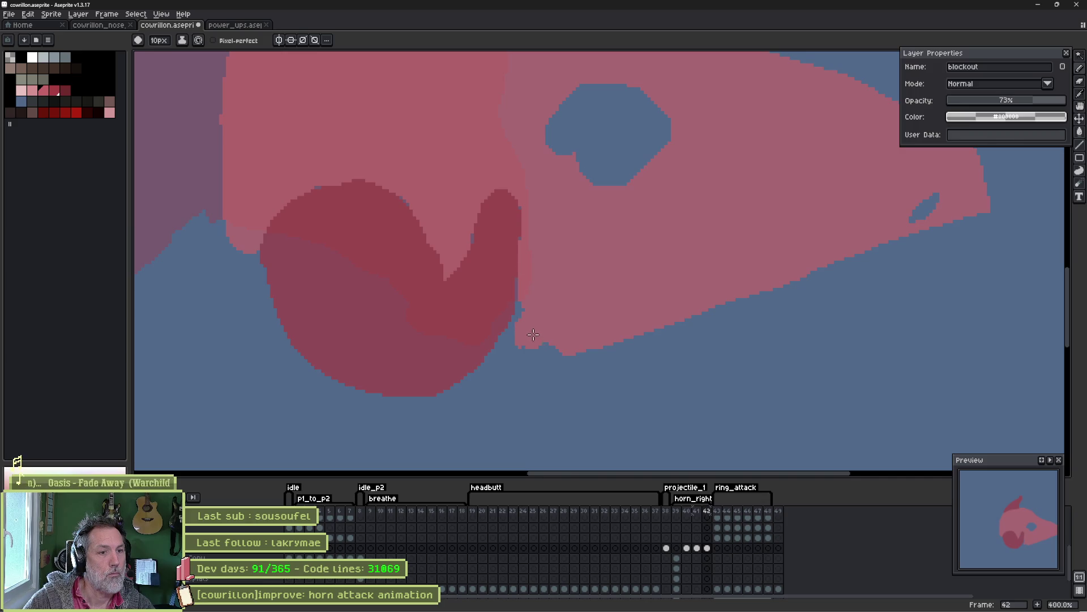
{"action": "key", "text": "space"}
{"action": "left_click_drag", "start_coordinate": [611, 294], "coordinate": [452, 371]}
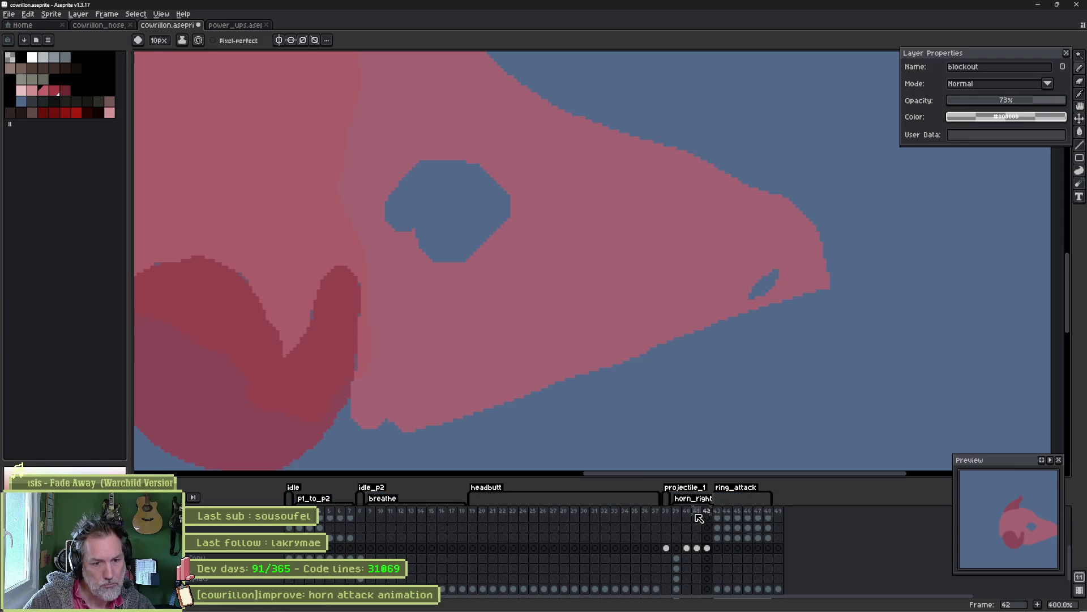
Compare frames 41 and 42, select both, and enlarge the Preview window.
{"action": "left_click", "coordinate": [697, 513]}
{"action": "key", "text": "Left"}
{"action": "key", "text": "Right"}
{"action": "key", "text": "Right"}
{"action": "key", "text": "Left"}
{"action": "key", "text": "Left"}
{"action": "key", "text": "Right"}
{"action": "left_click_drag", "start_coordinate": [699, 510], "coordinate": [708, 517]}
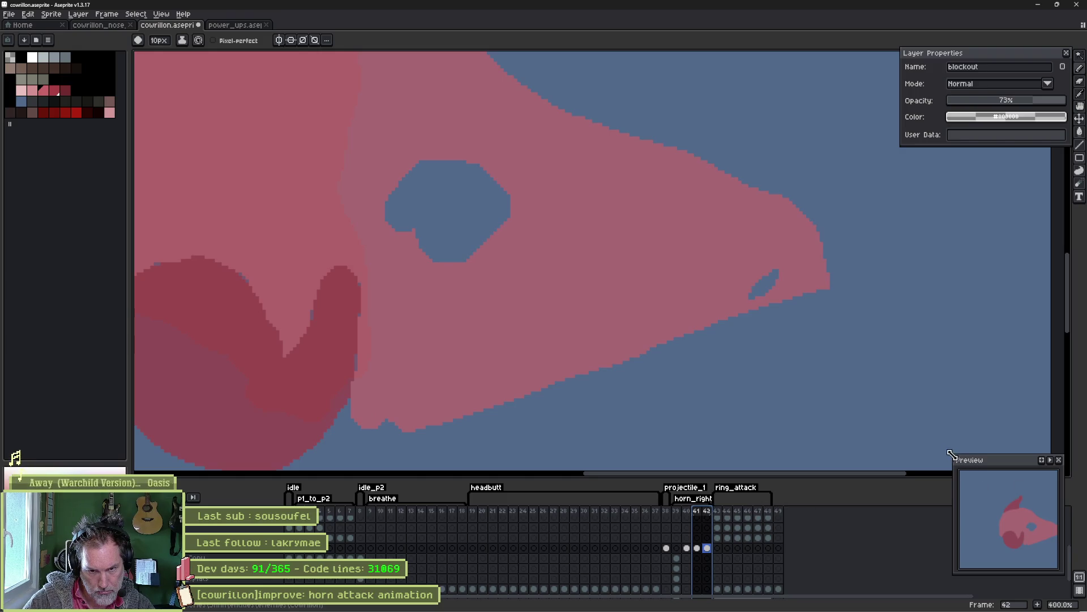
{"action": "left_click_drag", "start_coordinate": [954, 456], "coordinate": [932, 437]}
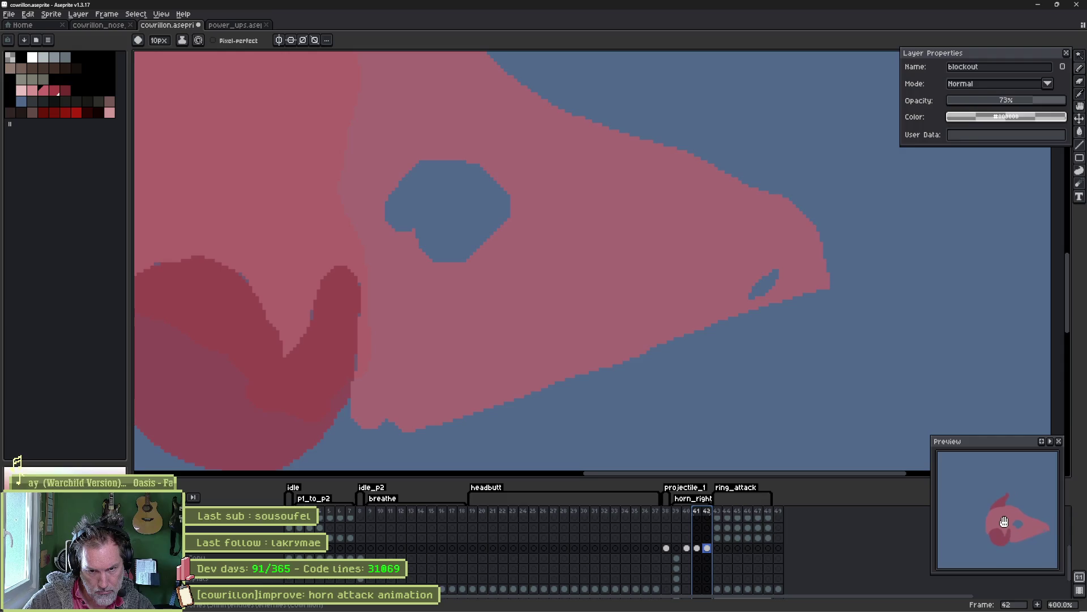
Flip between frame 39's finished skull and frame 40's blockout in the preview to compare.
{"action": "left_click", "coordinate": [678, 511]}
{"action": "left_click", "coordinate": [686, 511]}
{"action": "left_click", "coordinate": [677, 511]}
{"action": "left_click_drag", "start_coordinate": [1014, 527], "coordinate": [1007, 521]}
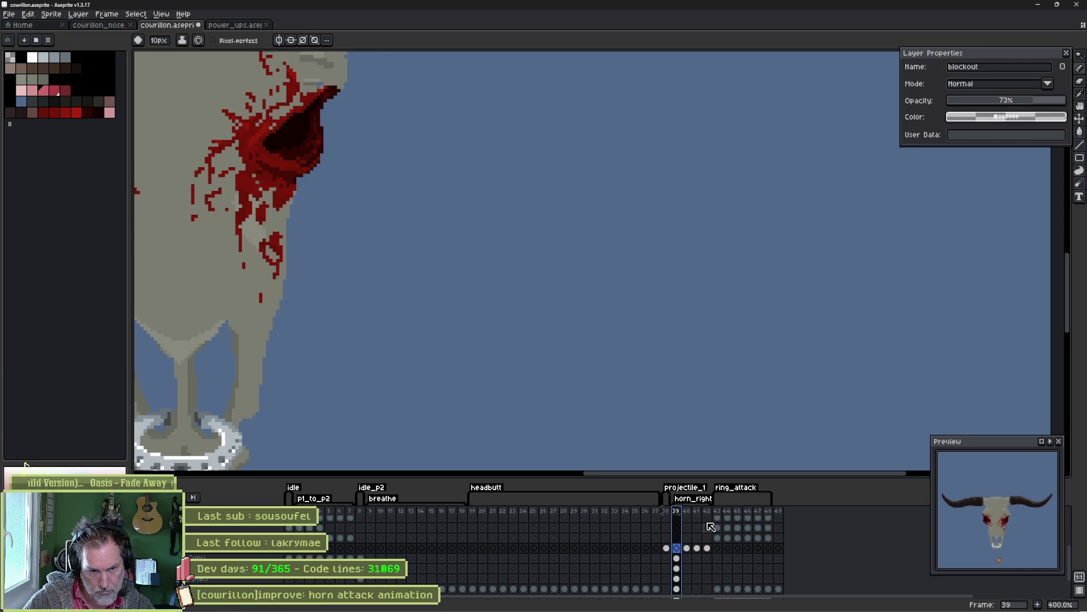
{"action": "left_click", "coordinate": [687, 510]}
{"action": "left_click", "coordinate": [677, 511]}
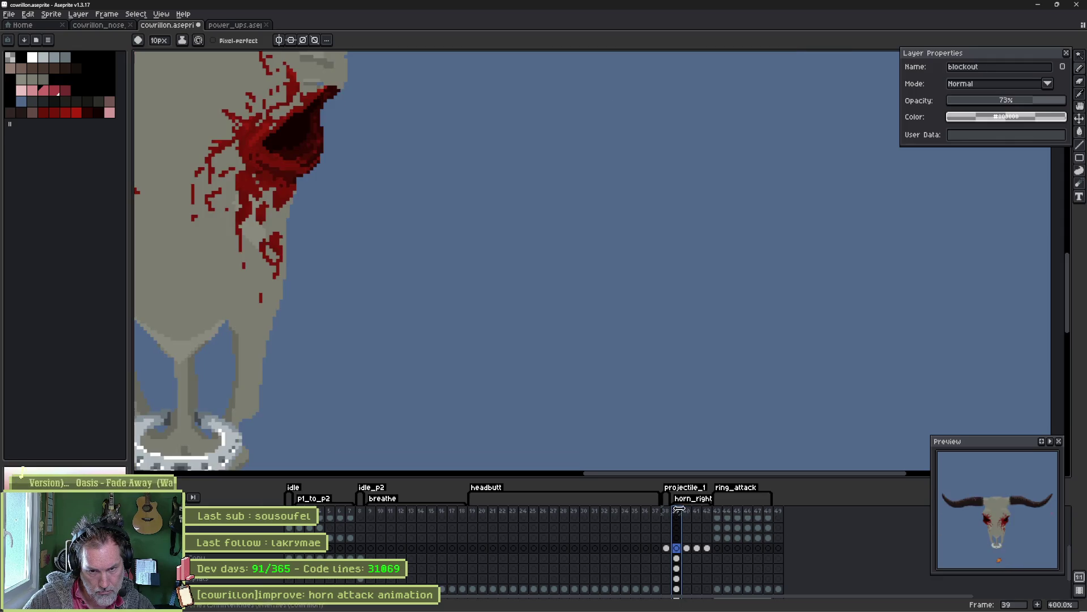
{"action": "left_click", "coordinate": [696, 511]}
{"action": "left_click", "coordinate": [667, 510]}
{"action": "left_click", "coordinate": [687, 511]}
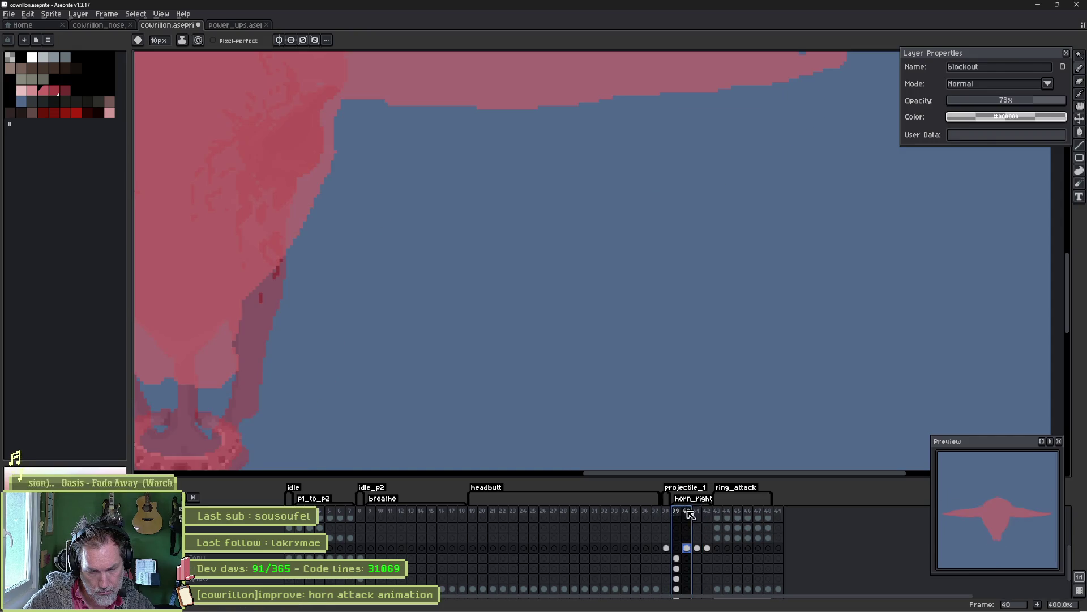
Reshape the right horn tip by painting a lower prong and erasing the upper prong.
{"action": "mouse_move", "coordinate": [559, 263]}
{"action": "left_mouse_down"}
{"action": "mouse_move", "coordinate": [710, 306]}
{"action": "mouse_move", "coordinate": [680, 305]}
{"action": "left_mouse_up"}
{"action": "left_click_drag", "start_coordinate": [668, 218], "coordinate": [794, 252]}
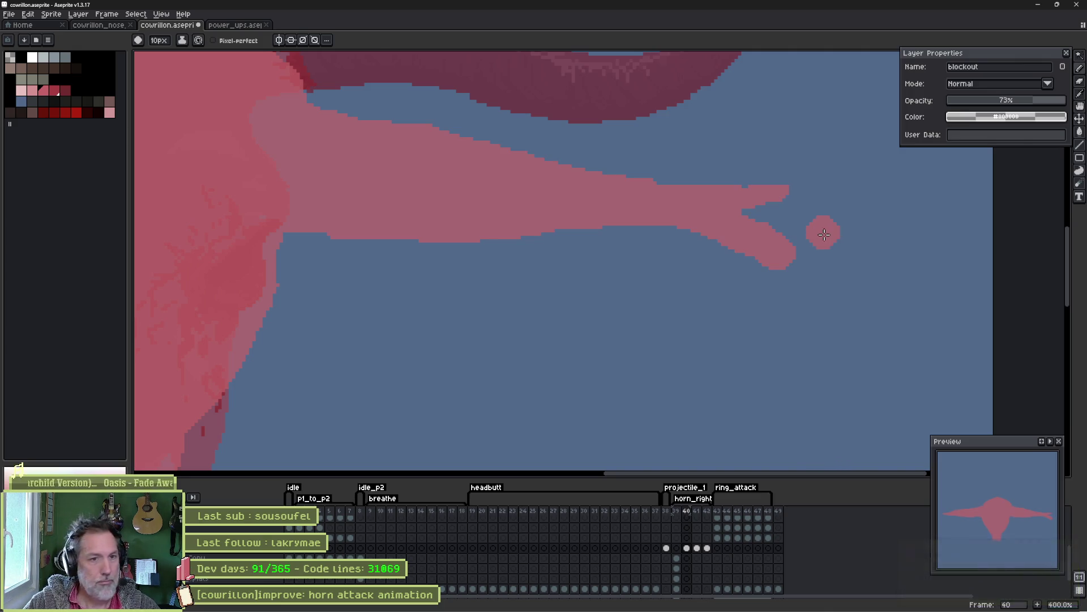
{"action": "key", "text": "e"}
{"action": "mouse_move", "coordinate": [803, 192]}
{"action": "left_mouse_down"}
{"action": "mouse_move", "coordinate": [735, 170]}
{"action": "mouse_move", "coordinate": [745, 184]}
{"action": "left_mouse_up"}
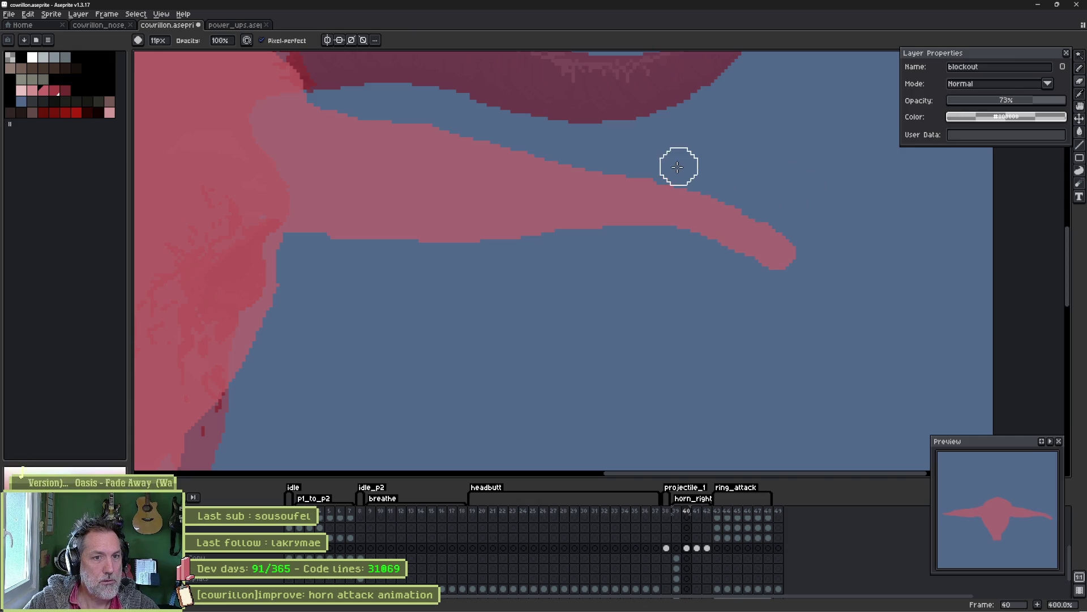
{"action": "mouse_move", "coordinate": [787, 219]}
{"action": "left_mouse_down"}
{"action": "mouse_move", "coordinate": [770, 202]}
{"action": "mouse_move", "coordinate": [781, 214]}
{"action": "mouse_move", "coordinate": [787, 202]}
{"action": "mouse_move", "coordinate": [811, 254]}
{"action": "left_mouse_up"}
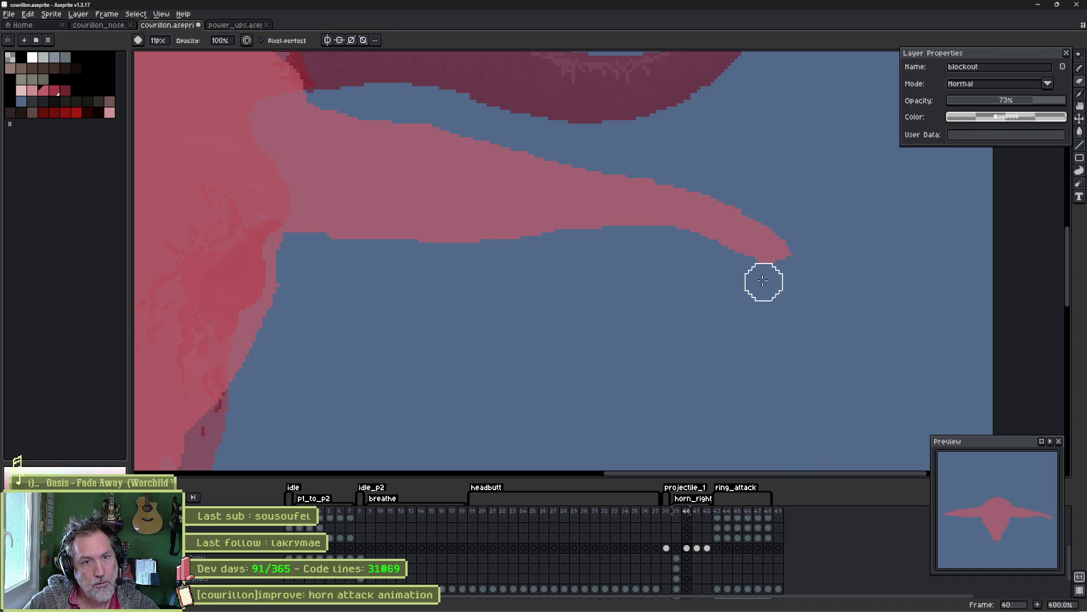
Zoom out and repaint the left horn tip with a smooth rounded end.
{"action": "scroll", "coordinate": [617, 255], "scroll_direction": "down", "scroll_amount": 2}
{"action": "left_click_drag", "start_coordinate": [448, 262], "coordinate": [691, 247]}
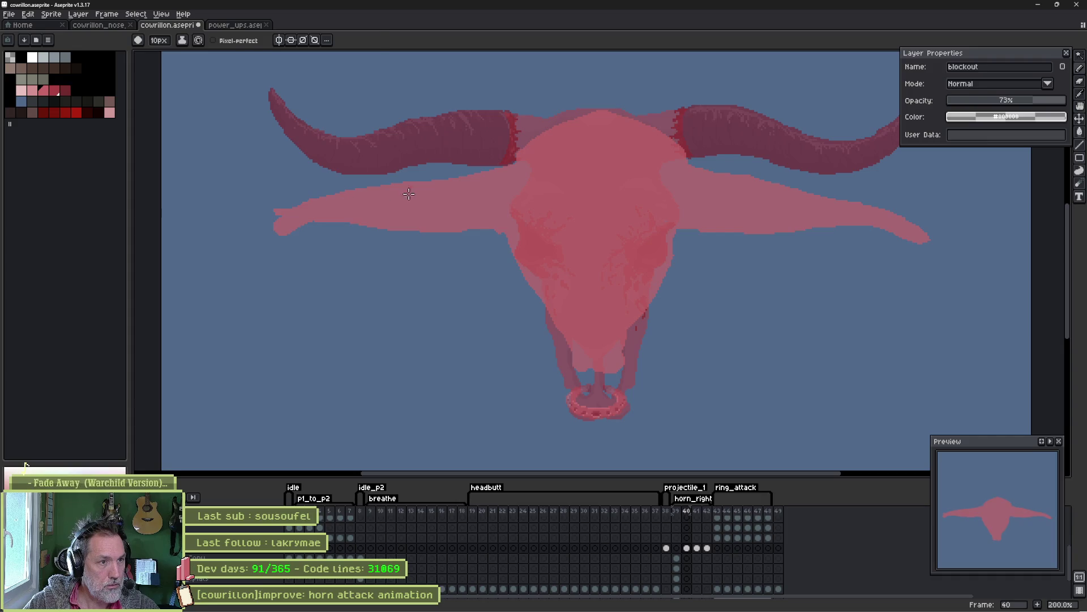
{"action": "key", "text": "b"}
{"action": "mouse_move", "coordinate": [293, 196]}
{"action": "left_mouse_down"}
{"action": "mouse_move", "coordinate": [277, 201]}
{"action": "mouse_move", "coordinate": [328, 182]}
{"action": "mouse_move", "coordinate": [260, 222]}
{"action": "left_mouse_up"}
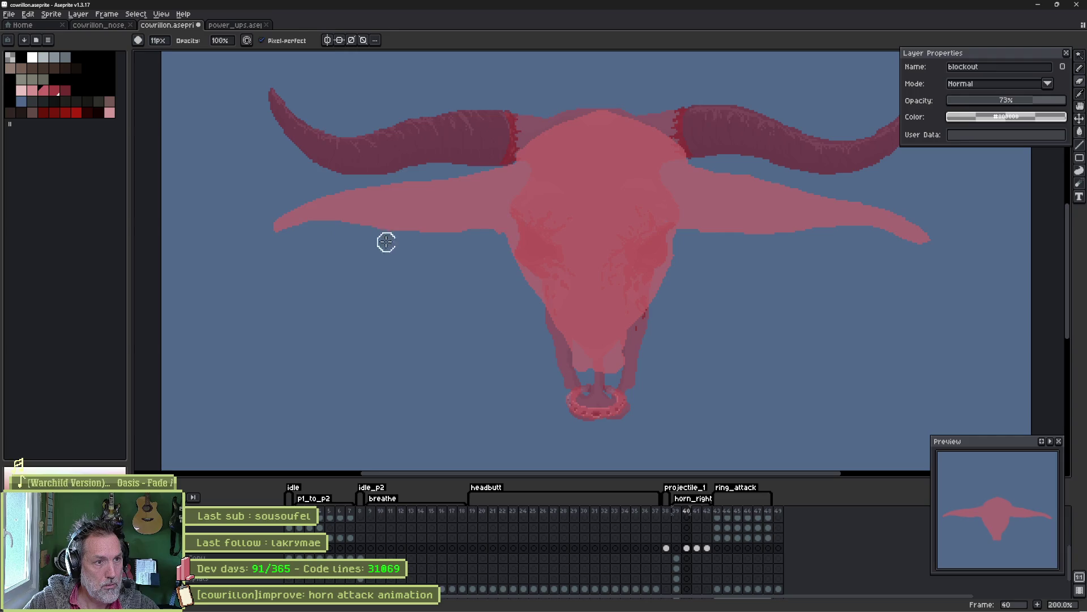
{"action": "mouse_move", "coordinate": [756, 281]}
{"action": "left_mouse_down"}
{"action": "mouse_move", "coordinate": [692, 303]}
{"action": "mouse_move", "coordinate": [699, 321]}
{"action": "left_mouse_up"}
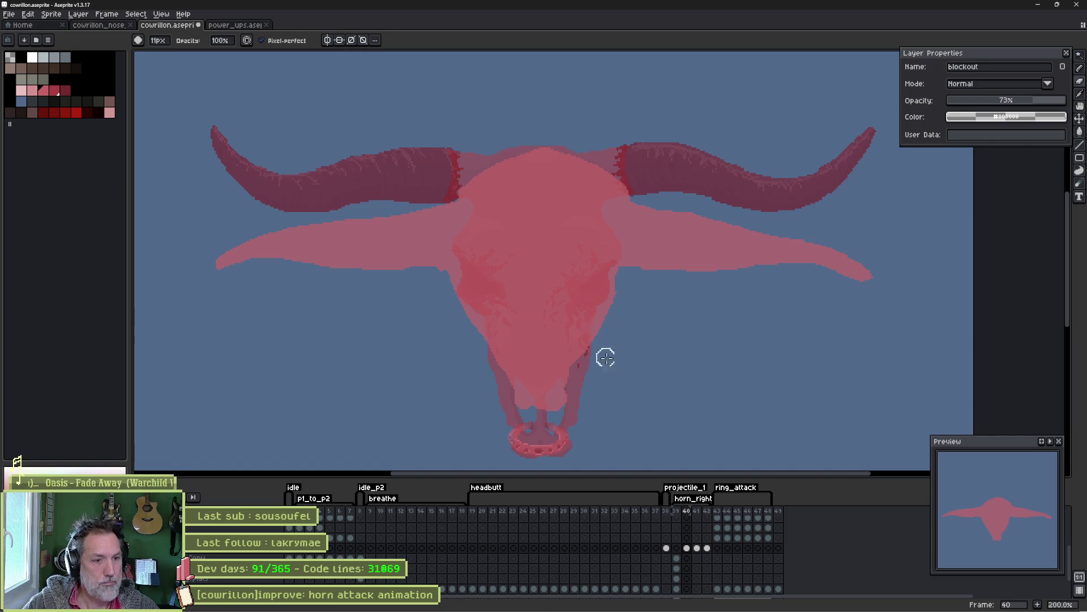
{"action": "left_click", "coordinate": [687, 517]}
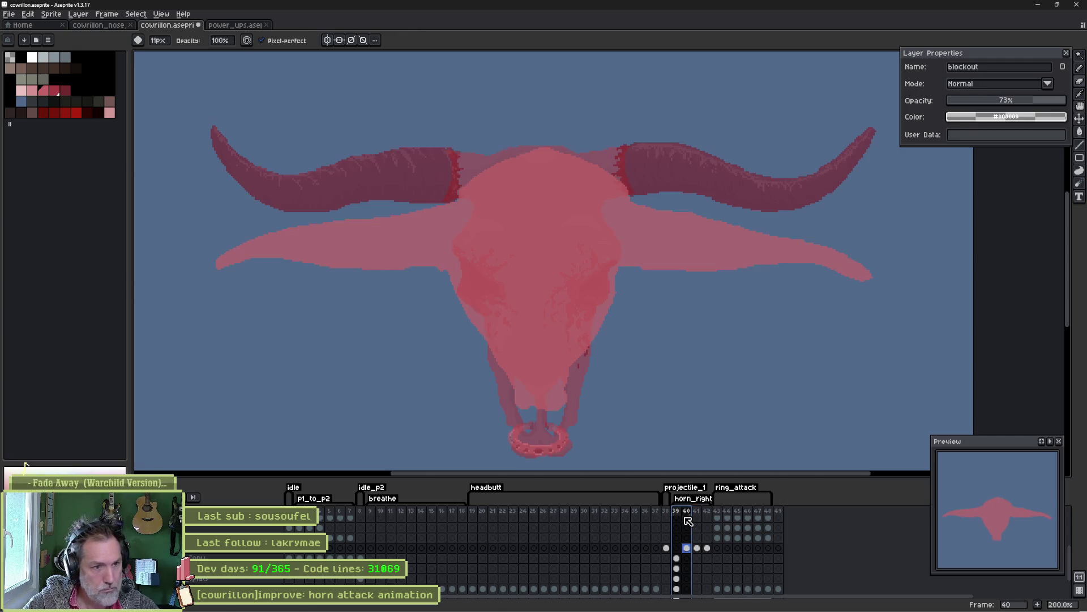
Clear the timeline selection and compare frame 39's skull with frame 40's blockout.
{"action": "key", "text": "e"}
{"action": "scroll", "coordinate": [529, 395], "scroll_direction": "up", "scroll_amount": 1}
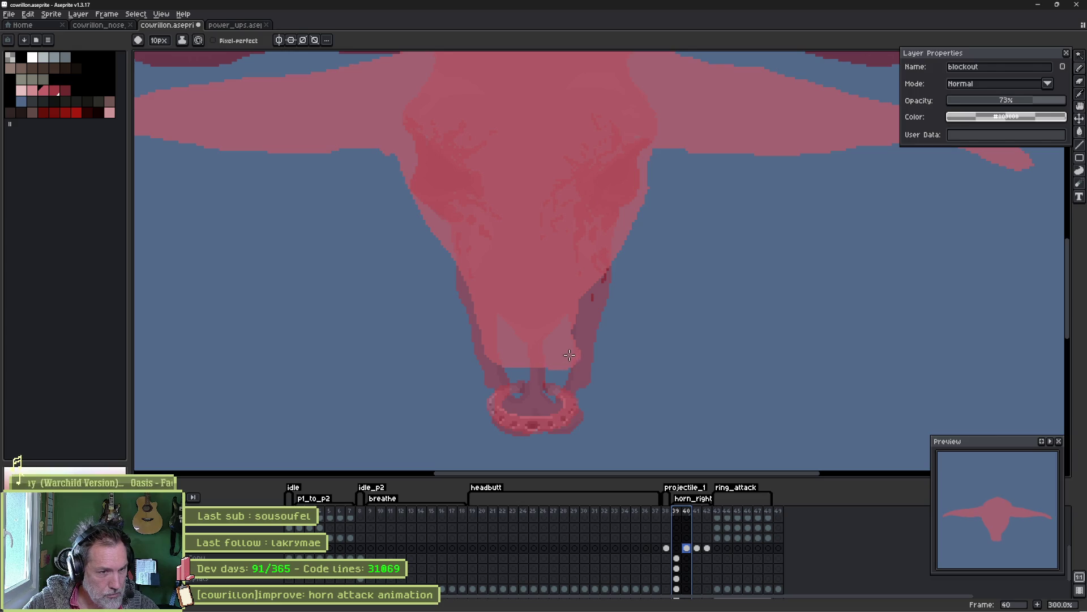
{"action": "key", "text": "Escape"}
{"action": "key", "text": "b"}
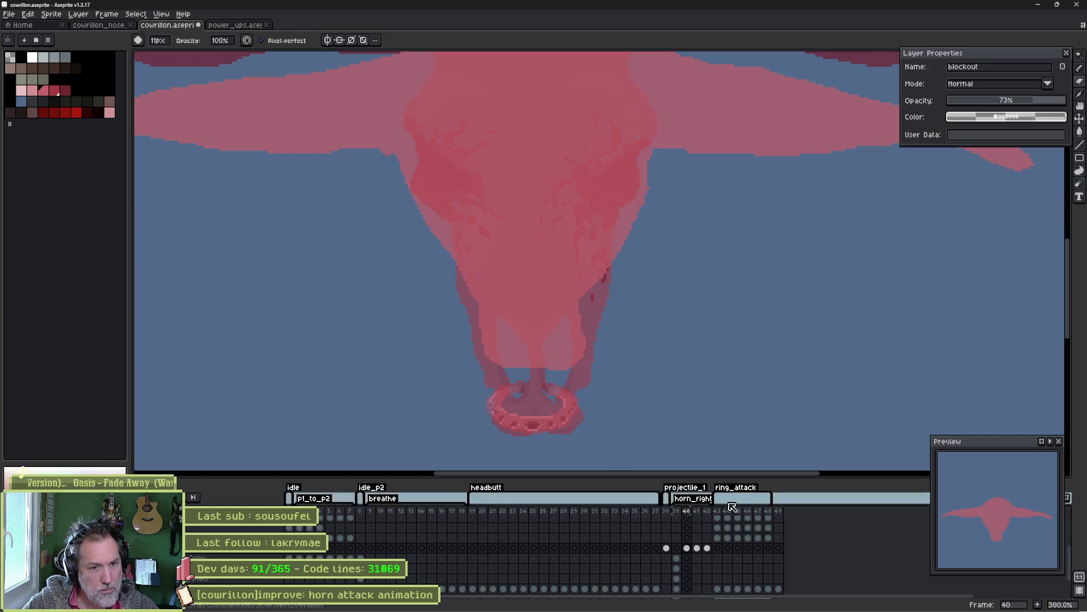
{"action": "left_click", "coordinate": [686, 512]}
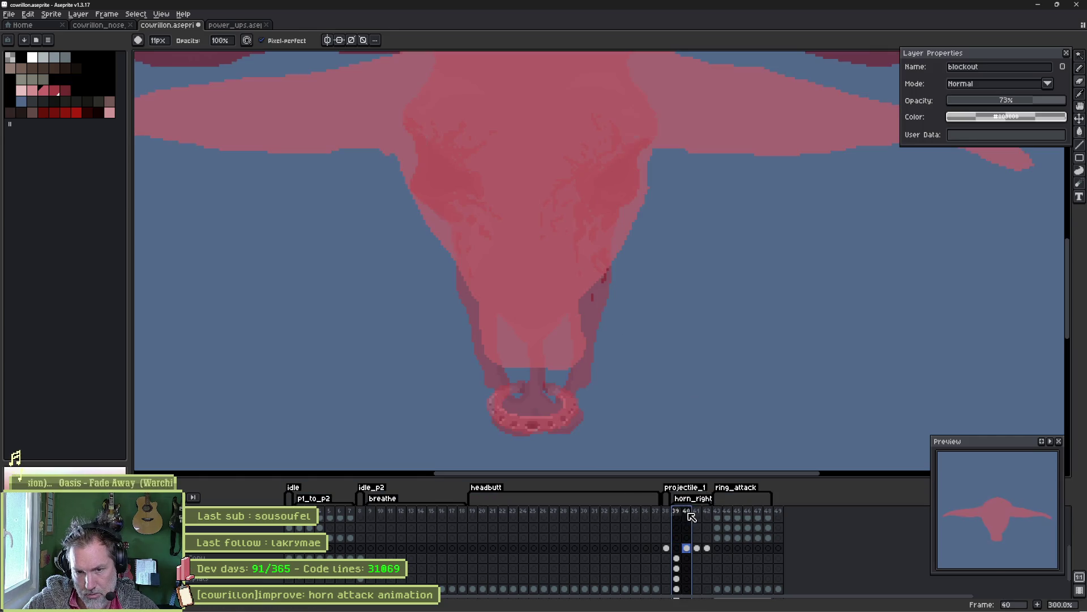
{"action": "left_click", "coordinate": [679, 515]}
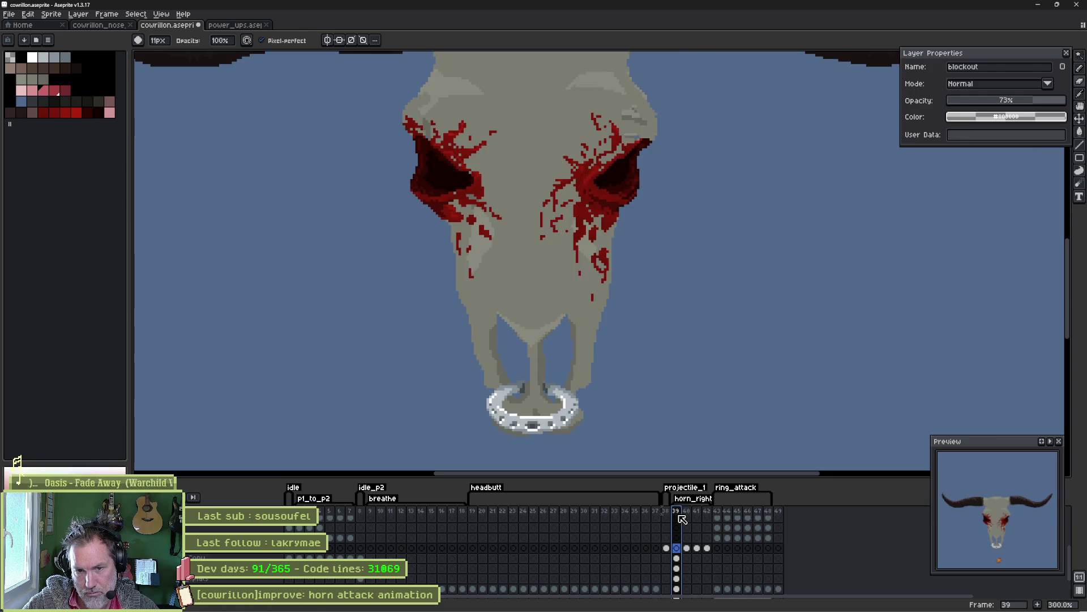
{"action": "left_click", "coordinate": [685, 517]}
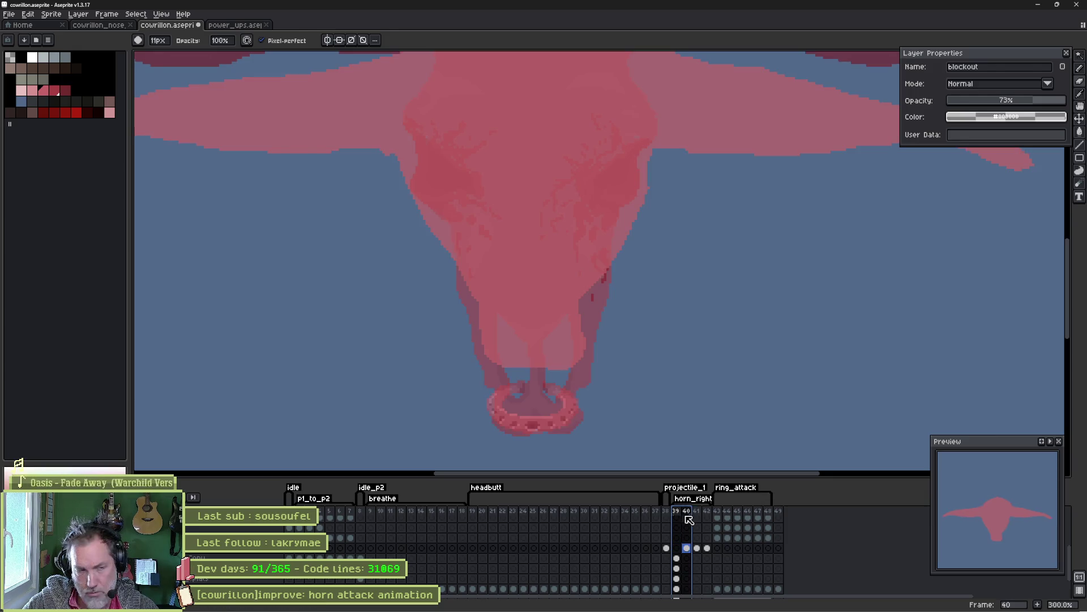
Erase the pink blockout along its left snout edge on frame 40.
{"action": "key", "text": "e"}
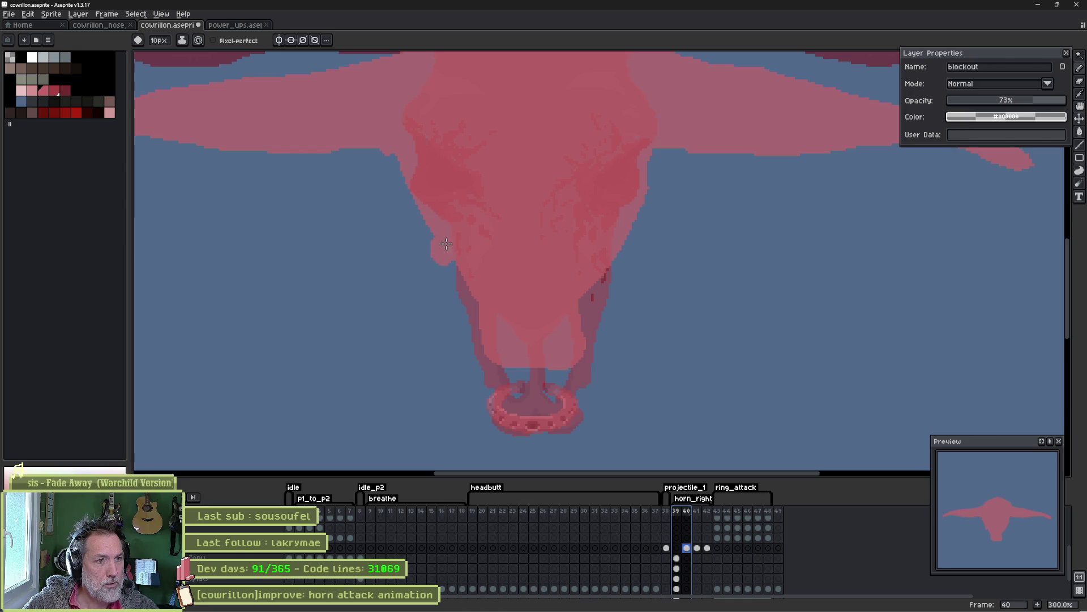
{"action": "key", "text": "Escape"}
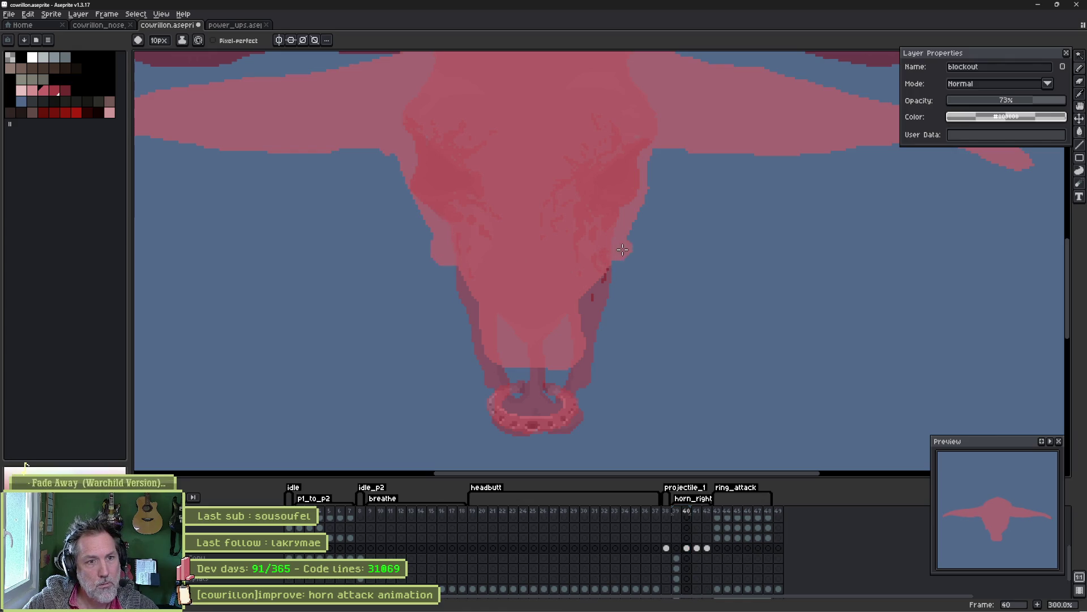
{"action": "key", "text": "b"}
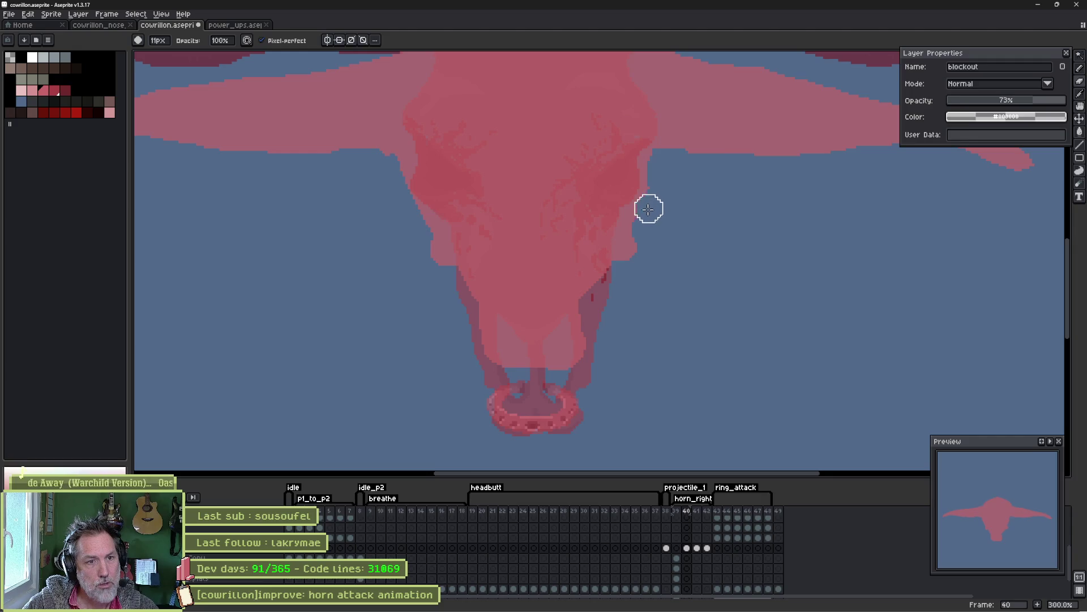
{"action": "key", "text": "e"}
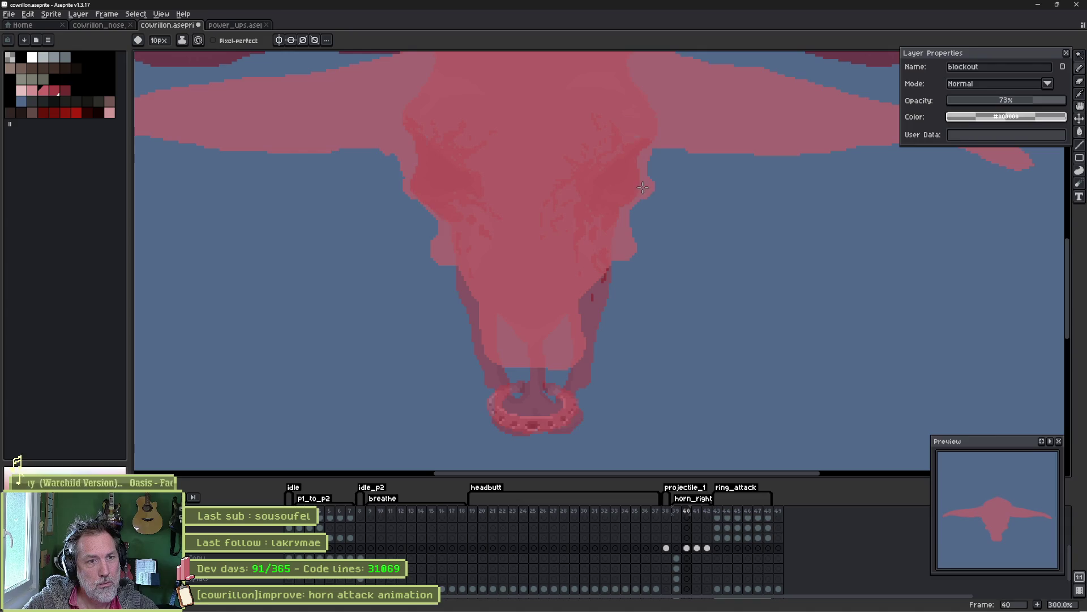
{"action": "mouse_move", "coordinate": [461, 289]}
{"action": "left_mouse_down"}
{"action": "mouse_move", "coordinate": [453, 279]}
{"action": "mouse_move", "coordinate": [471, 301]}
{"action": "mouse_move", "coordinate": [464, 342]}
{"action": "mouse_move", "coordinate": [500, 342]}
{"action": "left_mouse_up"}
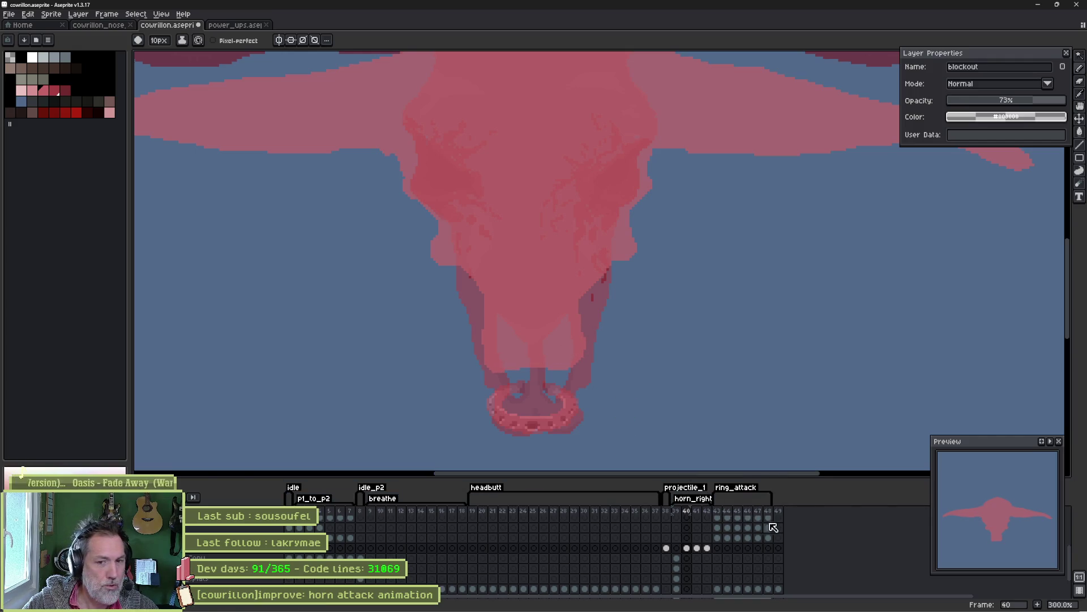
Flip between frames 39 and 40 to check the trimmed snout, ending on frame 40.
{"action": "key", "text": "Left"}
{"action": "key", "text": "Right"}
{"action": "key", "text": "Left"}
{"action": "left_click", "coordinate": [679, 511]}
{"action": "key", "text": "Right"}
{"action": "key", "text": "Left"}
{"action": "key", "text": "Right"}
{"action": "key", "text": "Left"}
{"action": "left_click", "coordinate": [687, 515]}
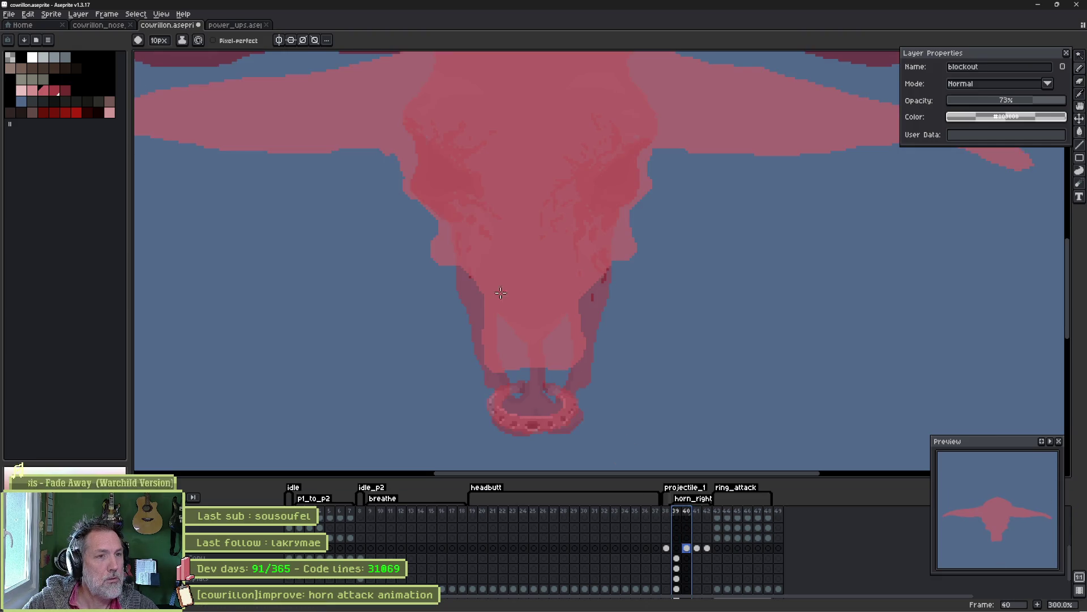
{"action": "left_click_drag", "start_coordinate": [429, 109], "coordinate": [440, 207]}
{"action": "scroll", "coordinate": [440, 207], "scroll_direction": "up", "scroll_amount": 1}
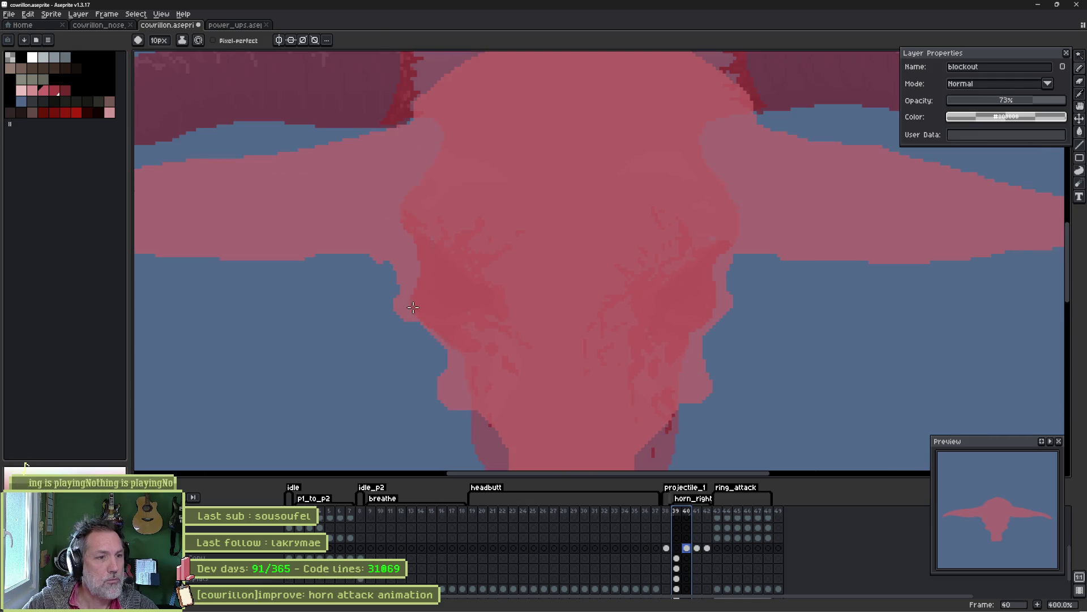
Erase the excess pink on the blockout's lower-left edge and lower-right bulge.
{"action": "key", "text": "e"}
{"action": "mouse_move", "coordinate": [453, 395]}
{"action": "left_mouse_down"}
{"action": "mouse_move", "coordinate": [454, 405]}
{"action": "mouse_move", "coordinate": [417, 344]}
{"action": "left_mouse_up"}
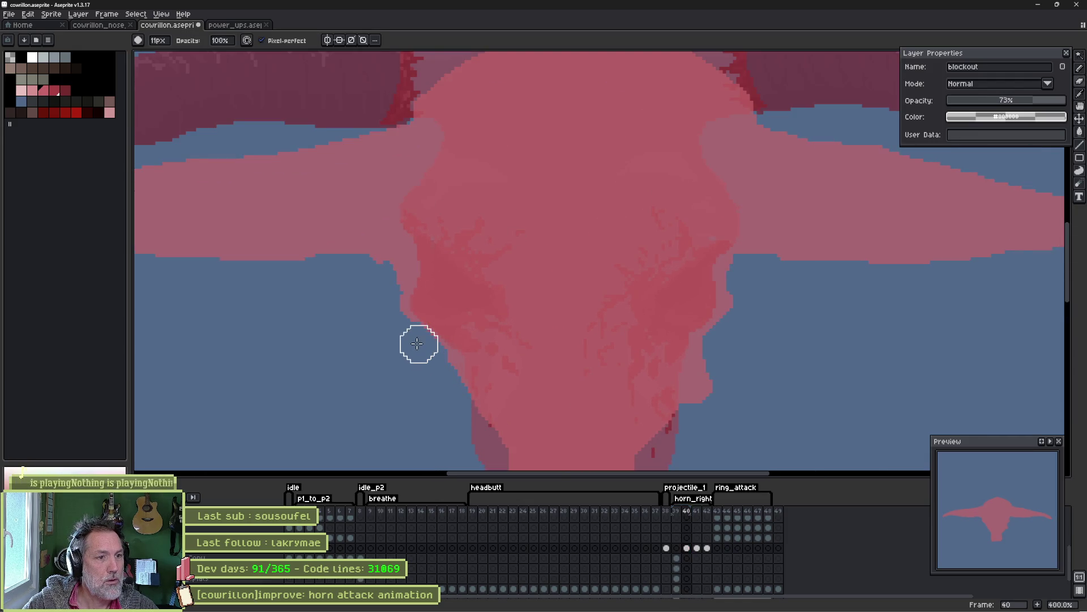
{"action": "mouse_move", "coordinate": [714, 413]}
{"action": "left_mouse_down"}
{"action": "mouse_move", "coordinate": [679, 432]}
{"action": "mouse_move", "coordinate": [689, 393]}
{"action": "mouse_move", "coordinate": [725, 348]}
{"action": "left_mouse_up"}
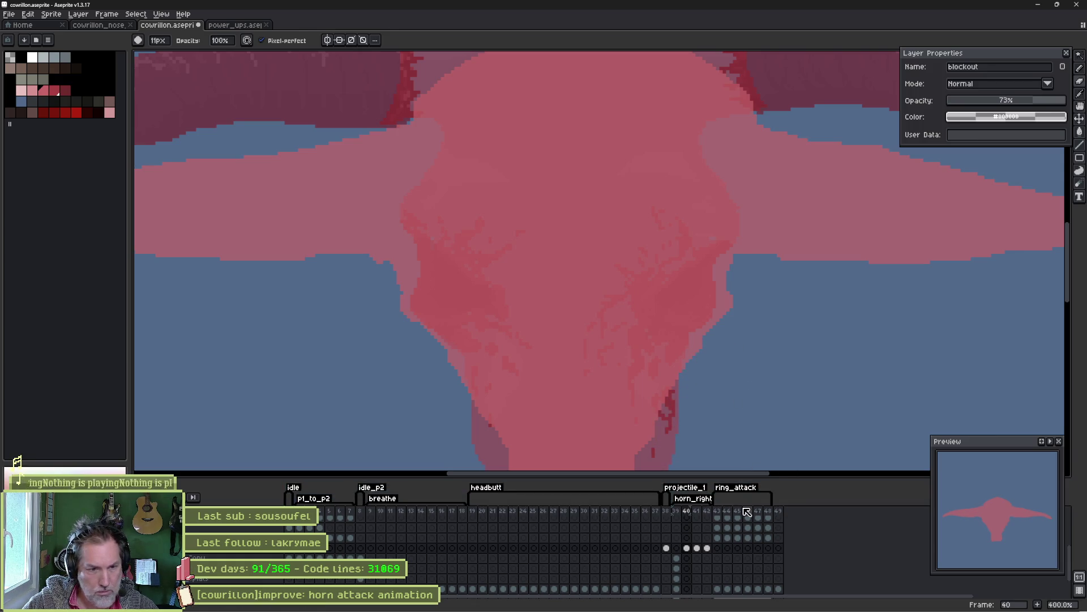
Compare frames 39 and 40, then step through frames 41–43 of the attack.
{"action": "left_click", "coordinate": [676, 511]}
{"action": "left_click", "coordinate": [687, 511]}
{"action": "left_click", "coordinate": [678, 511]}
{"action": "left_click", "coordinate": [687, 511]}
{"action": "left_click", "coordinate": [677, 511]}
{"action": "left_click", "coordinate": [686, 513]}
{"action": "left_click", "coordinate": [697, 511]}
{"action": "left_click", "coordinate": [706, 511]}
{"action": "left_click", "coordinate": [676, 512]}
{"action": "left_click", "coordinate": [717, 512]}
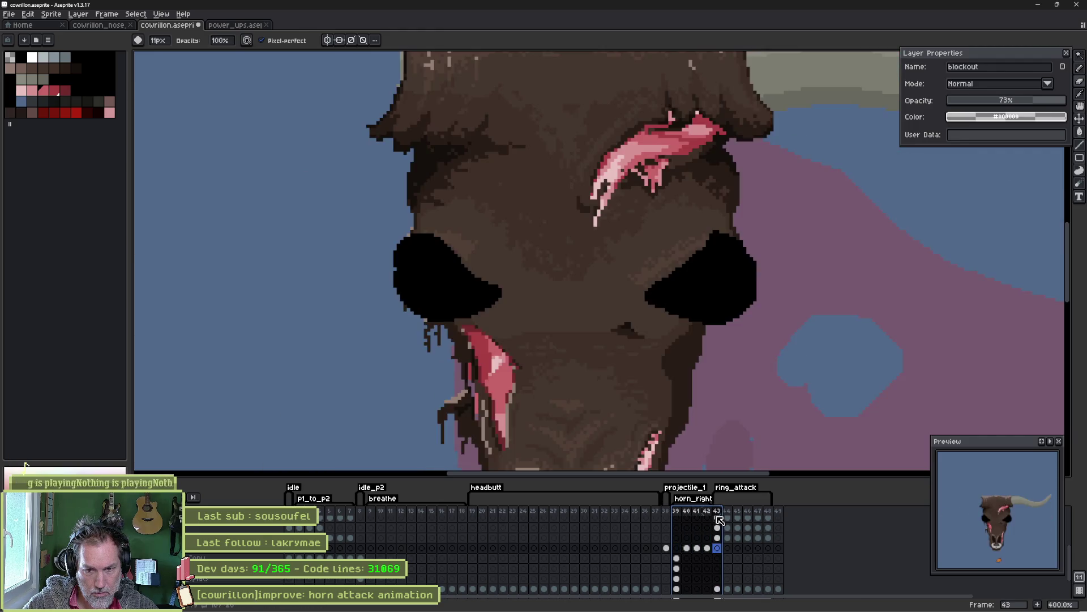
Return to frame 40, then show frame 39's finished skull centred in view.
{"action": "left_click", "coordinate": [706, 515]}
{"action": "left_click", "coordinate": [686, 516]}
{"action": "left_click", "coordinate": [697, 516]}
{"action": "left_click", "coordinate": [707, 515]}
{"action": "left_click", "coordinate": [697, 516]}
{"action": "left_click", "coordinate": [688, 518]}
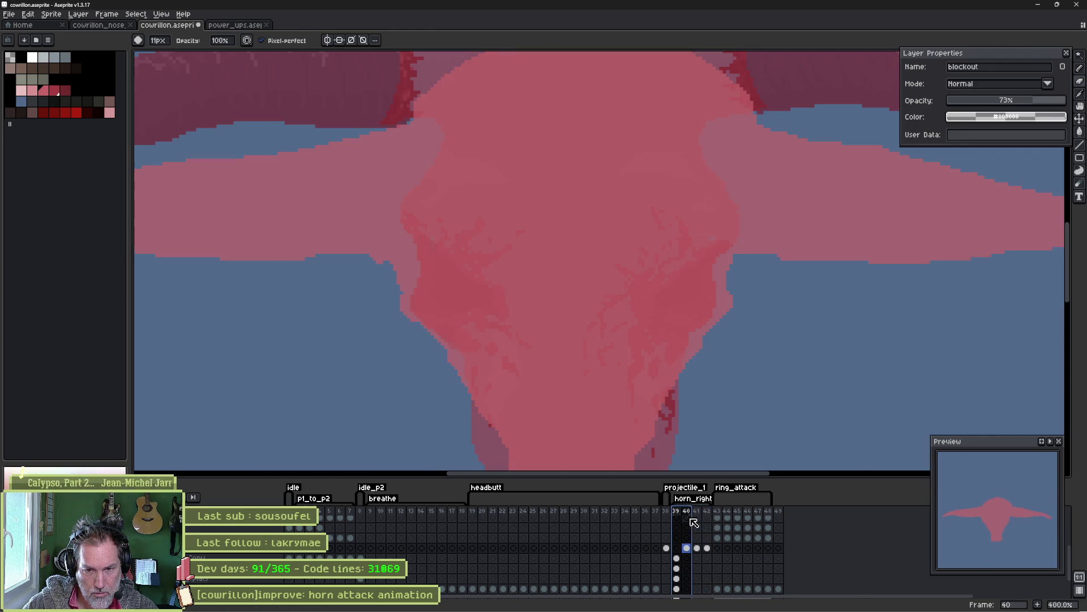
{"action": "key", "text": "Left"}
{"action": "scroll", "coordinate": [604, 283], "scroll_direction": "down", "scroll_amount": 2}
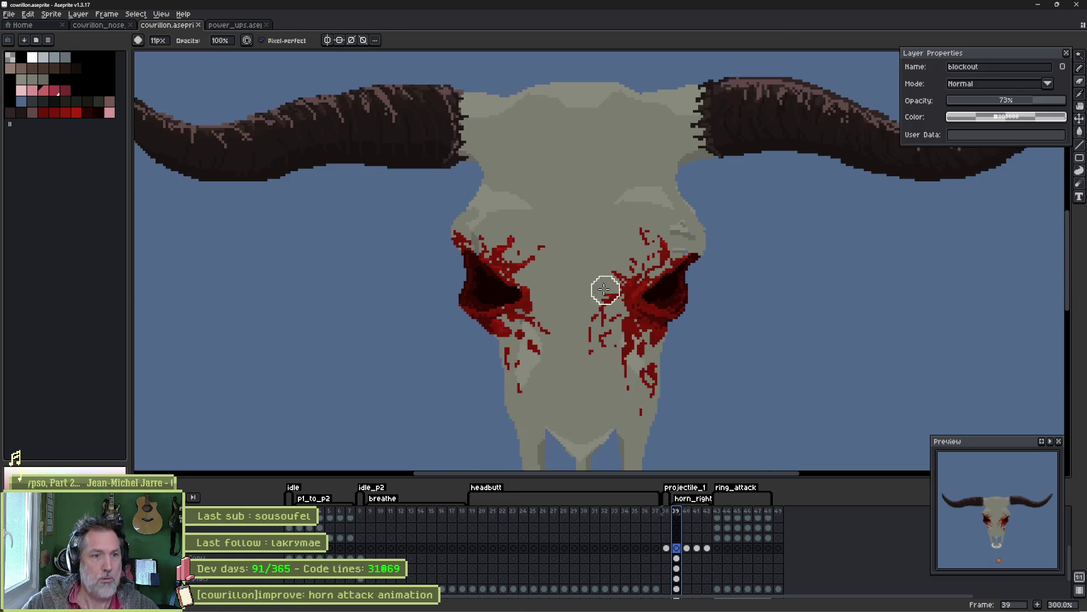
{"action": "left_click_drag", "start_coordinate": [604, 283], "coordinate": [578, 250]}
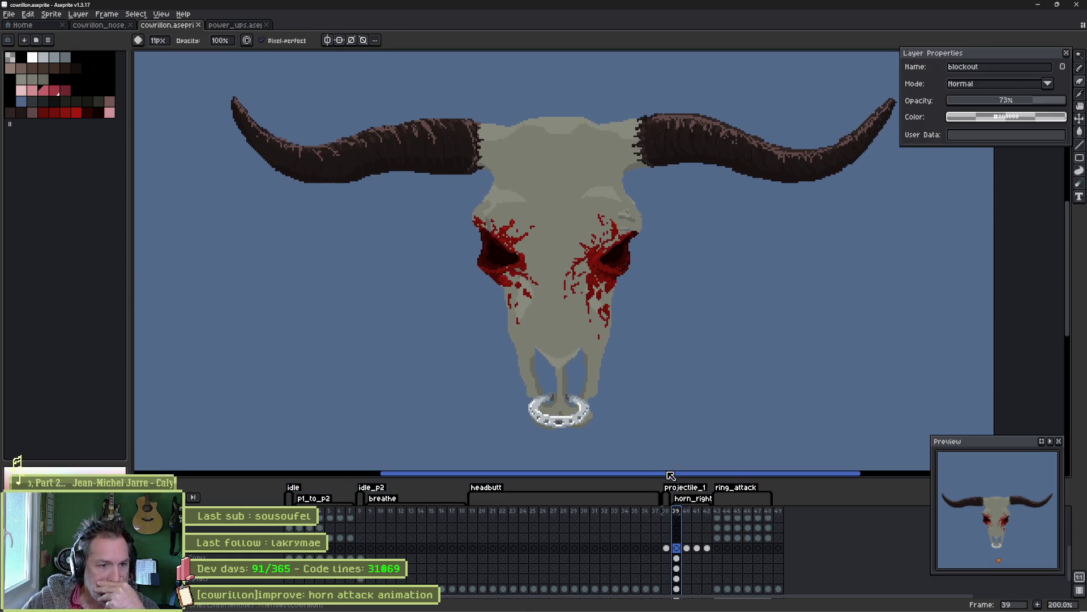
Flip through frames 40, 41 and 39, ending on frame 40's blockout.
{"action": "left_click", "coordinate": [688, 511]}
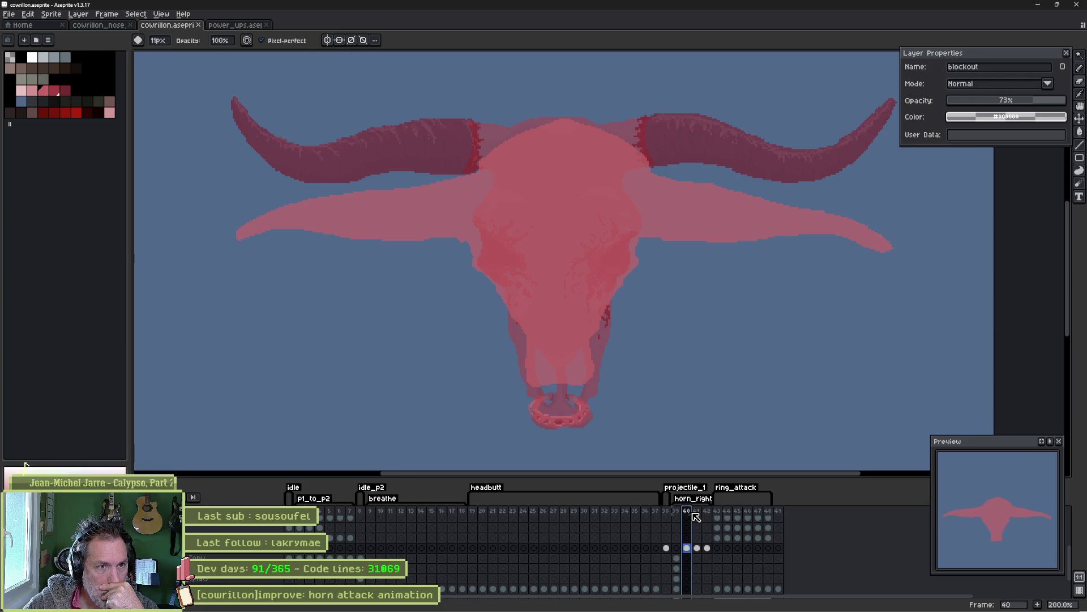
{"action": "left_click", "coordinate": [696, 517]}
{"action": "left_click", "coordinate": [687, 512]}
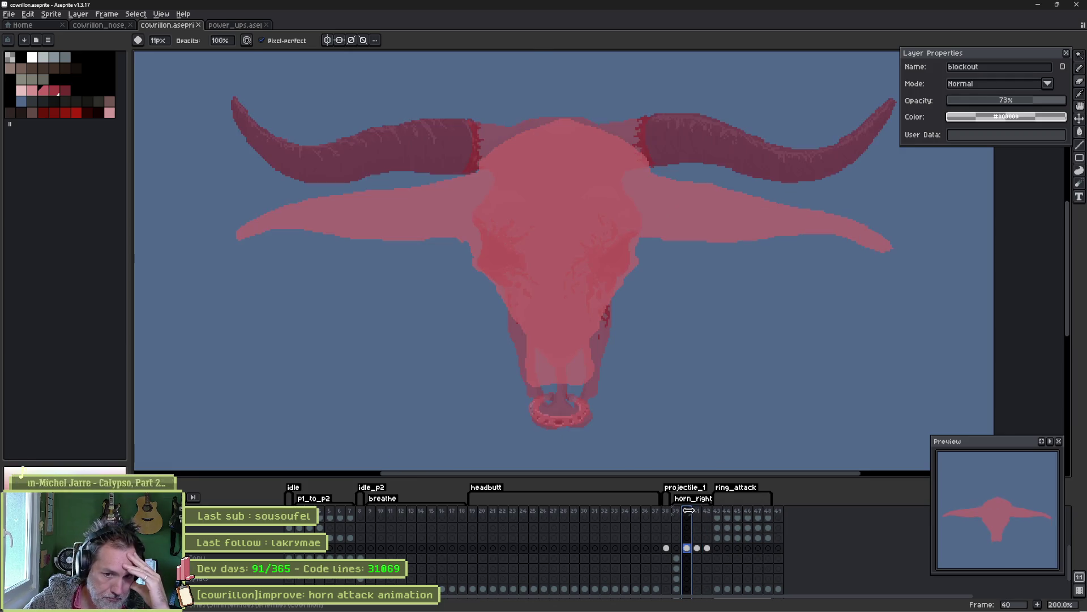
{"action": "left_click", "coordinate": [679, 512]}
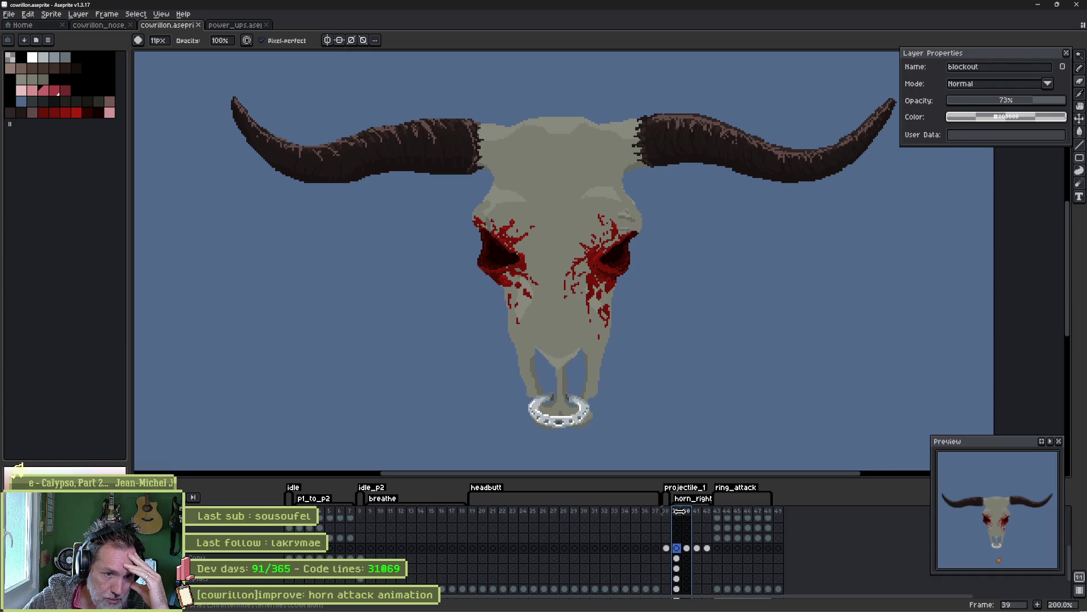
{"action": "left_click", "coordinate": [688, 512]}
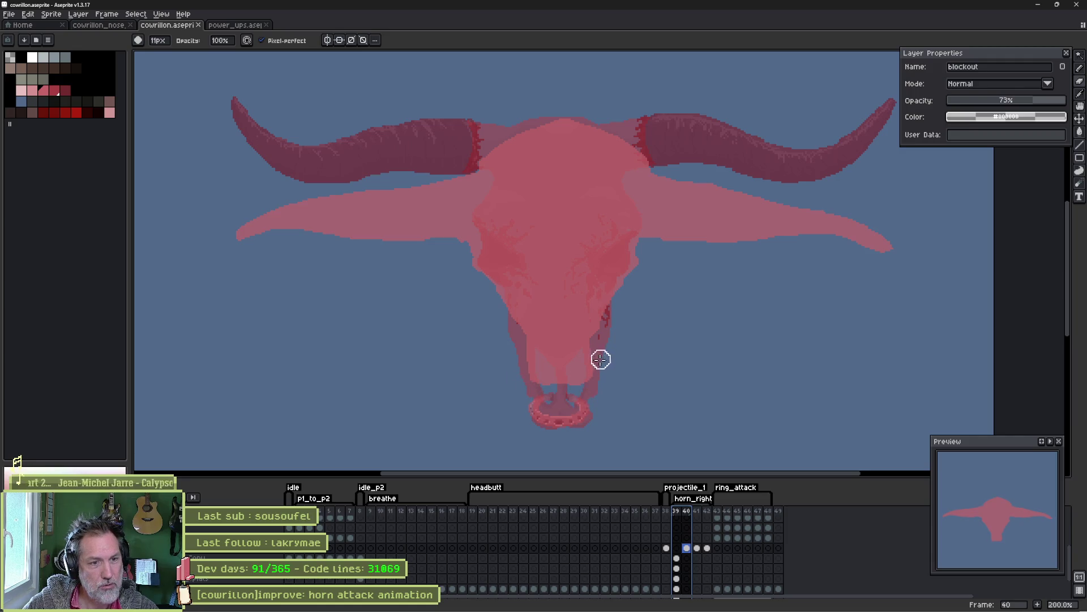
Reselect frames 39–40, then return to frame 40 and zoom in to 300%.
{"action": "key", "text": "Escape"}
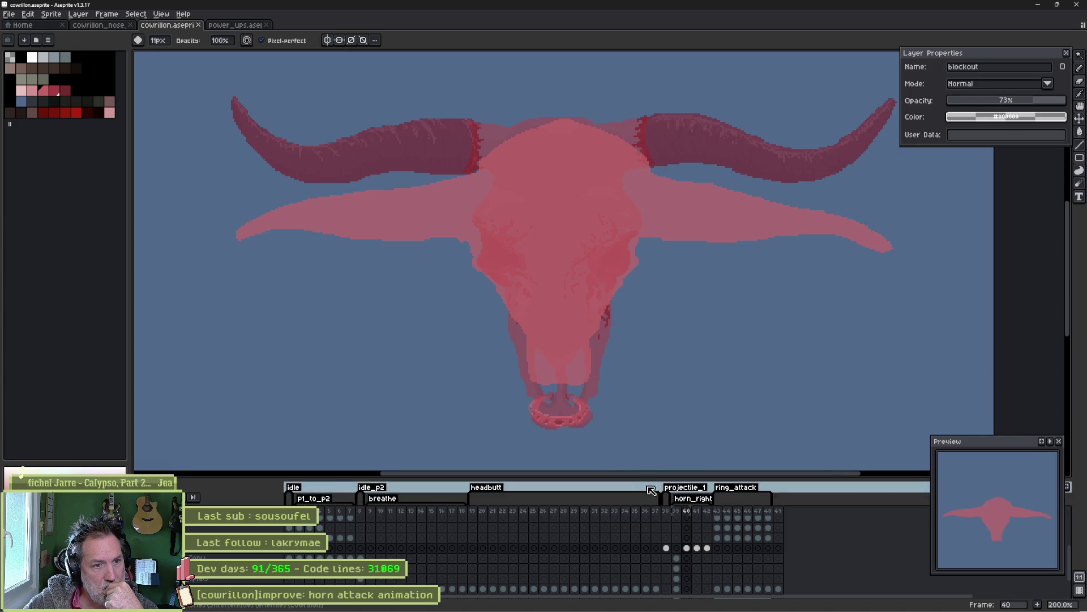
{"action": "left_click_drag", "start_coordinate": [676, 513], "coordinate": [689, 515]}
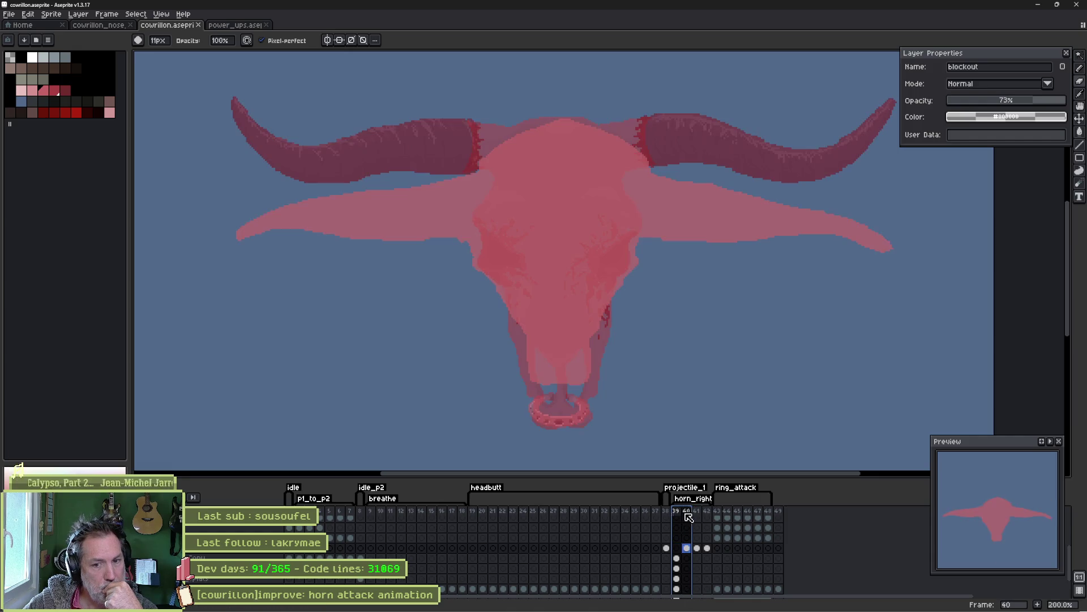
{"action": "left_click", "coordinate": [688, 511]}
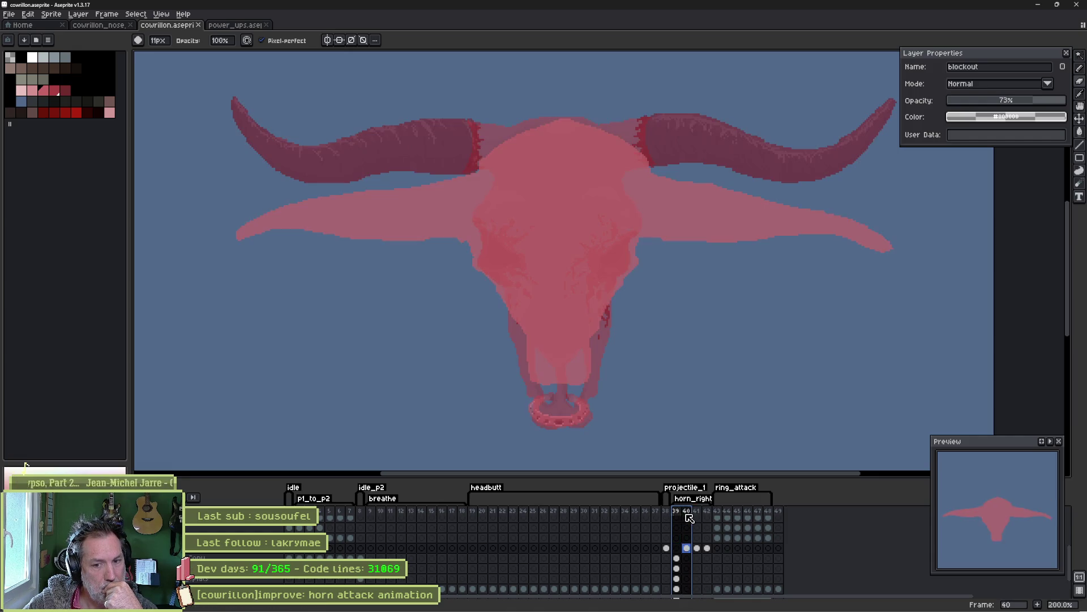
{"action": "scroll", "coordinate": [606, 362], "scroll_direction": "up", "scroll_amount": 1}
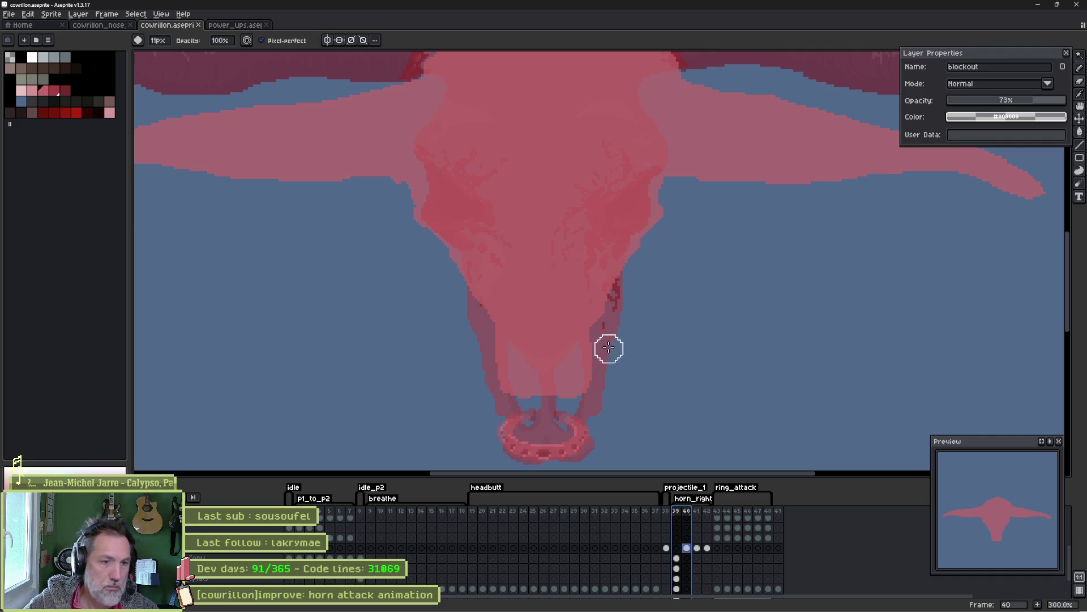
Draw a pencil stroke joining frame 40's jaw to the nose ring, then scrub frames 39–41.
{"action": "left_click", "coordinate": [565, 405]}
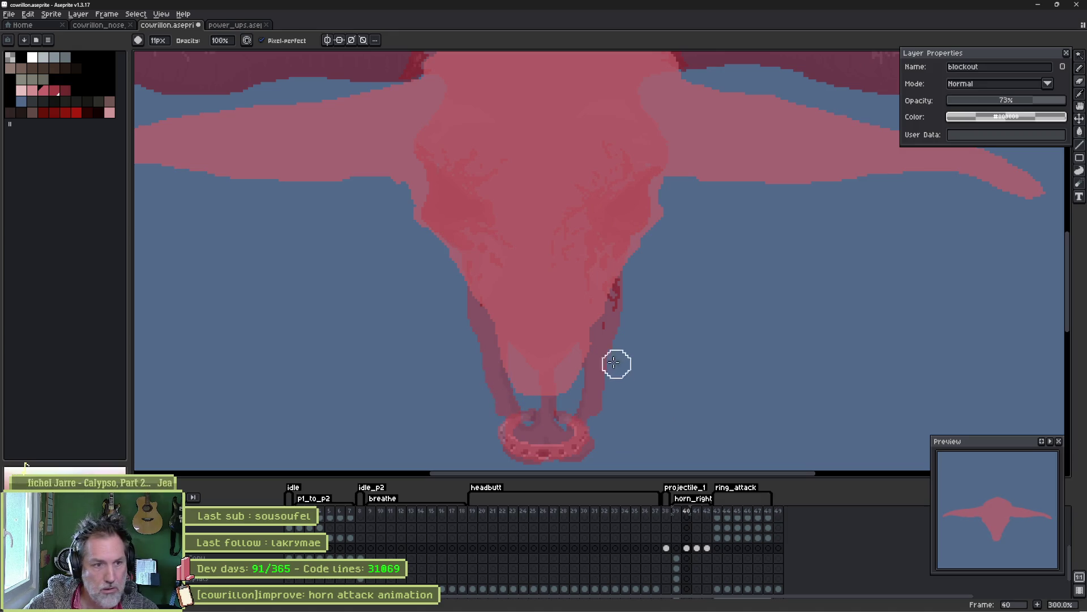
{"action": "key", "text": "e"}
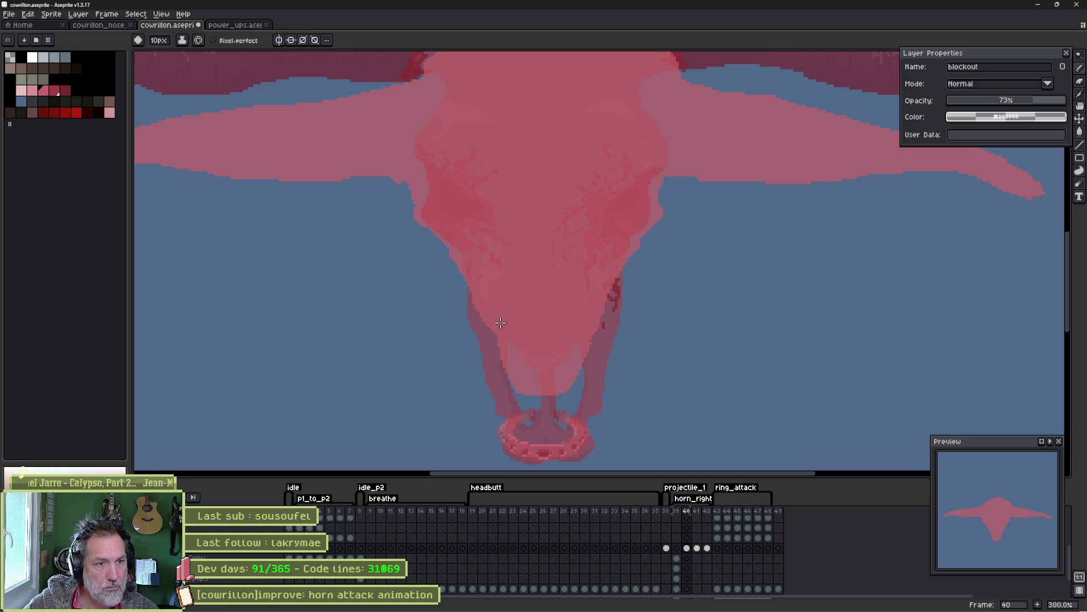
{"action": "key", "text": "b"}
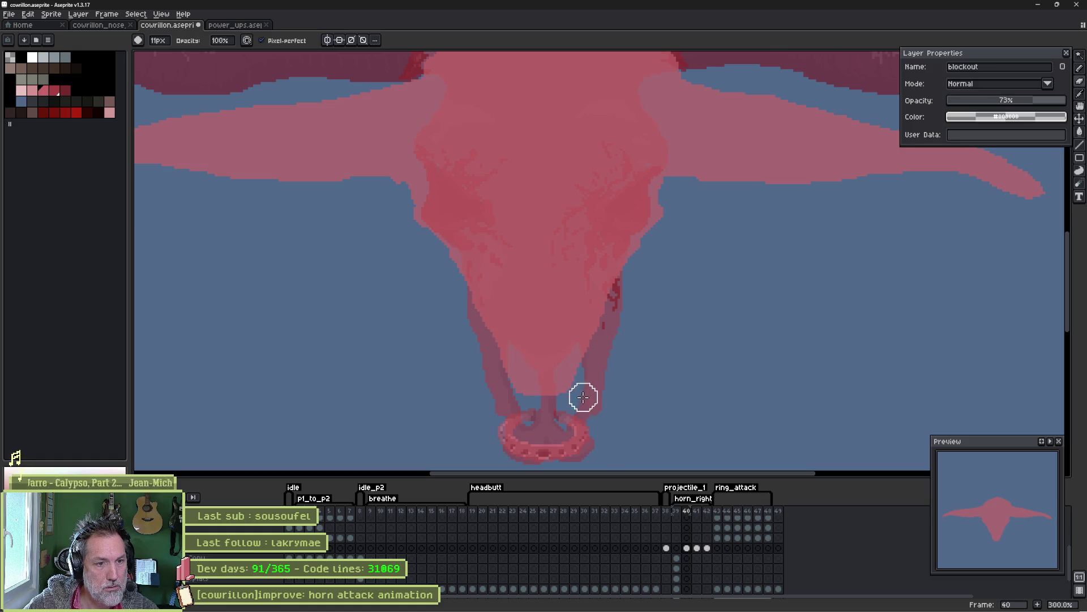
{"action": "left_click_drag", "start_coordinate": [547, 409], "coordinate": [547, 422]}
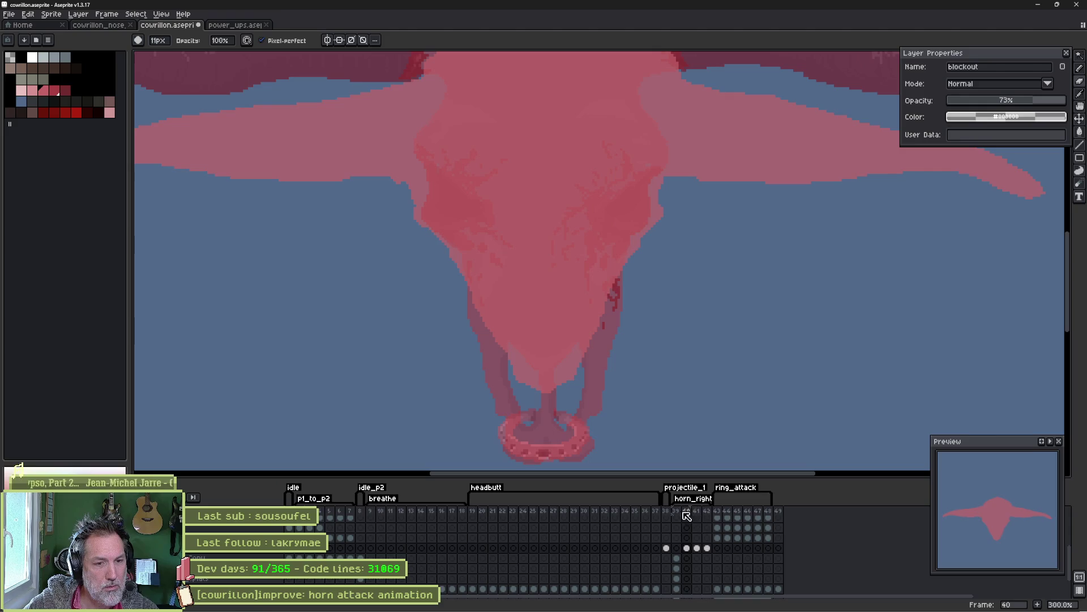
{"action": "mouse_move", "coordinate": [683, 515]}
{"action": "left_mouse_down"}
{"action": "mouse_move", "coordinate": [693, 512]}
{"action": "mouse_move", "coordinate": [680, 507]}
{"action": "mouse_move", "coordinate": [698, 510]}
{"action": "mouse_move", "coordinate": [679, 506]}
{"action": "mouse_move", "coordinate": [701, 510]}
{"action": "left_mouse_up"}
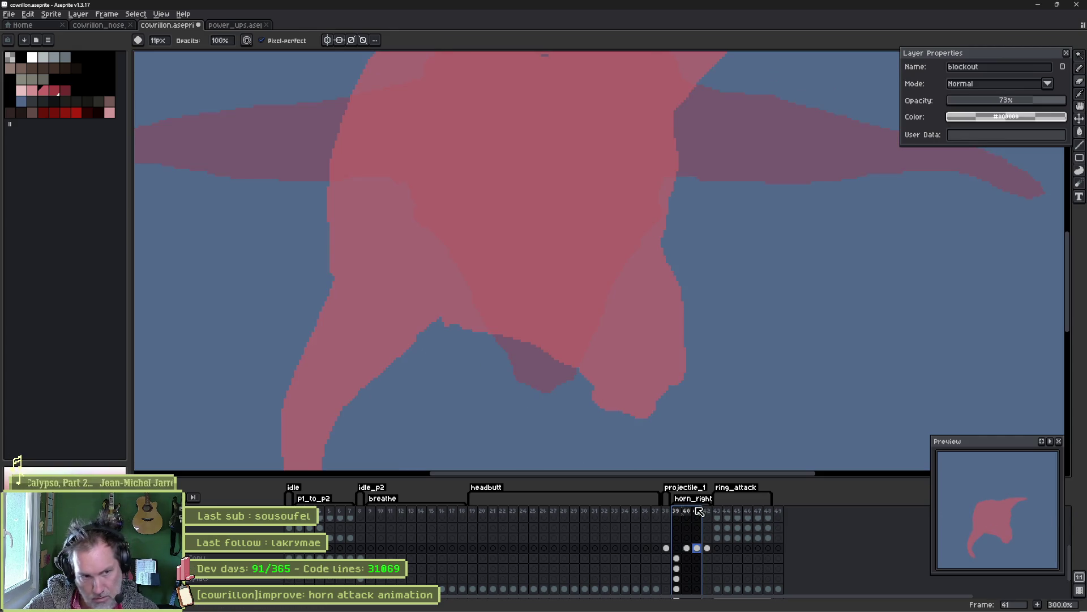
{"action": "left_click_drag", "start_coordinate": [681, 418], "coordinate": [660, 321]}
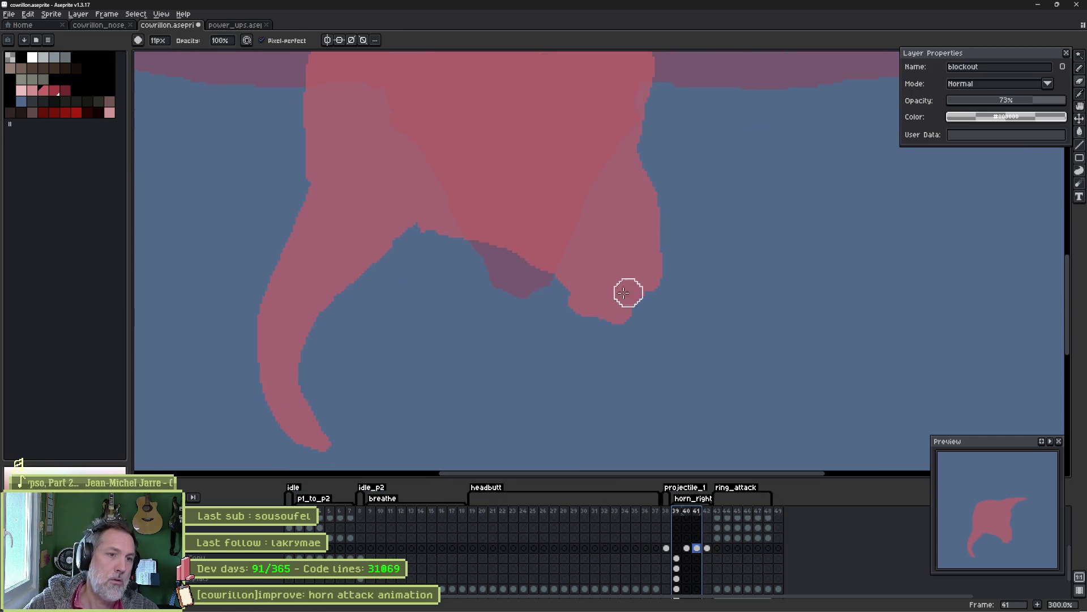
{"action": "mouse_move", "coordinate": [560, 311]}
{"action": "left_mouse_down"}
{"action": "mouse_move", "coordinate": [600, 340]}
{"action": "mouse_move", "coordinate": [673, 271]}
{"action": "left_mouse_up"}
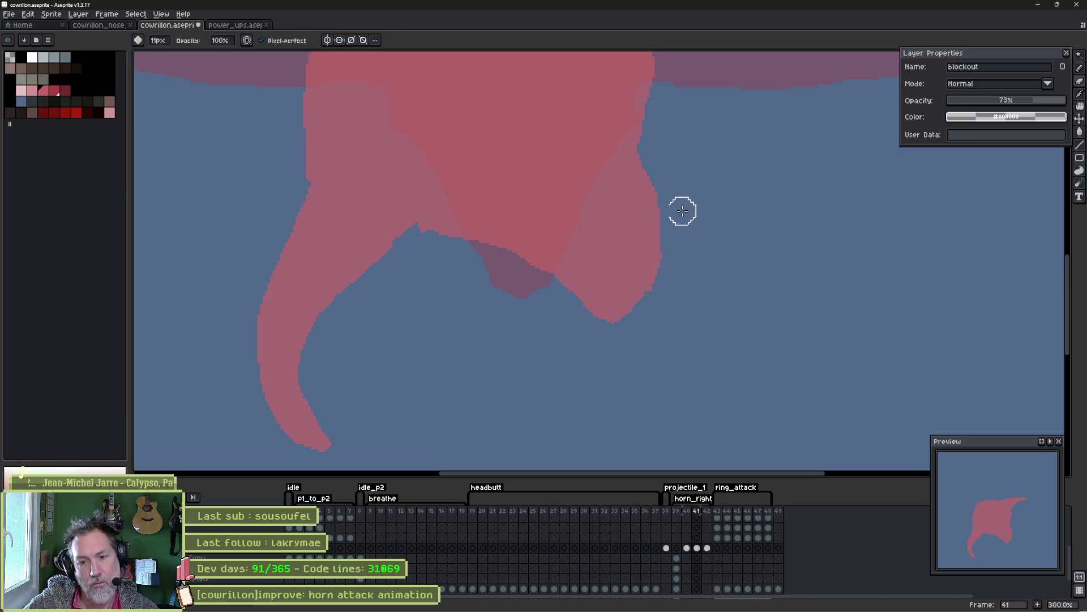
{"action": "scroll", "coordinate": [681, 210], "scroll_direction": "down", "scroll_amount": 1}
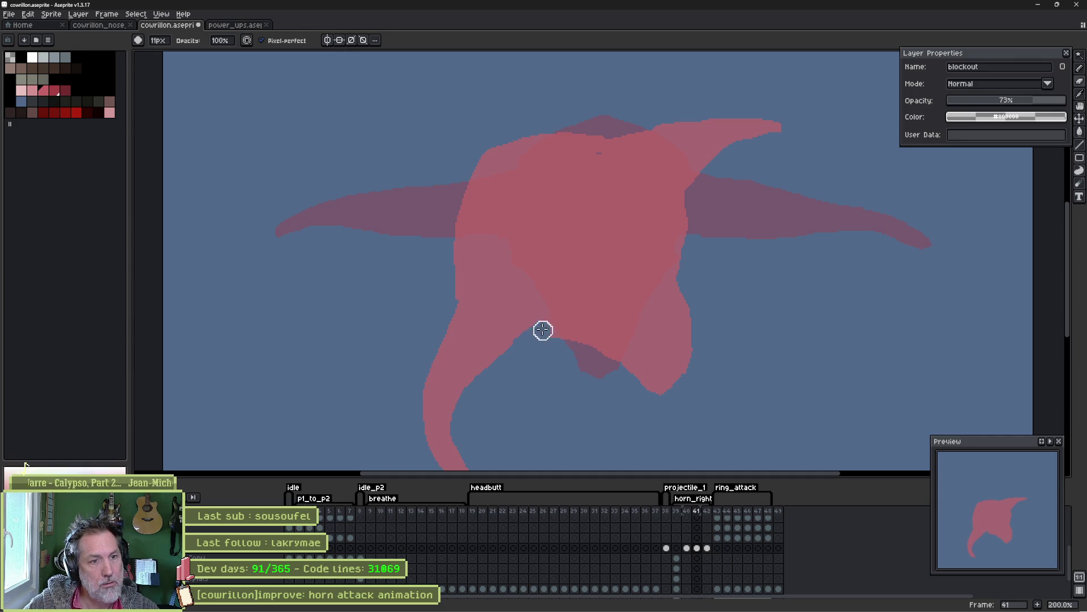
{"action": "mouse_move", "coordinate": [556, 316]}
{"action": "left_mouse_down"}
{"action": "mouse_move", "coordinate": [604, 361]}
{"action": "mouse_move", "coordinate": [551, 337]}
{"action": "mouse_move", "coordinate": [581, 369]}
{"action": "left_mouse_up"}
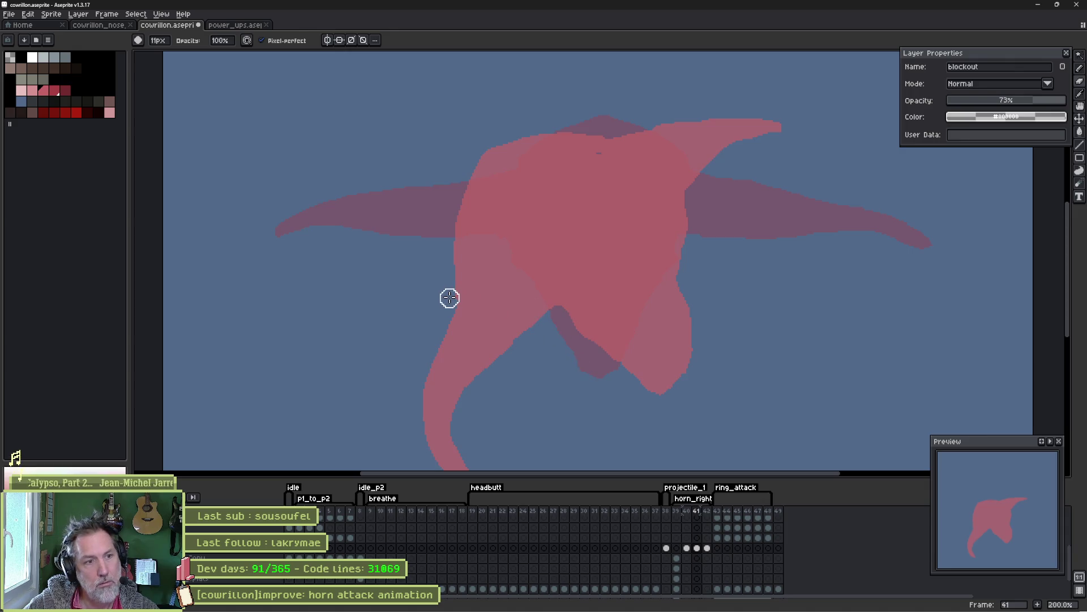
{"action": "left_click_drag", "start_coordinate": [465, 272], "coordinate": [455, 182]}
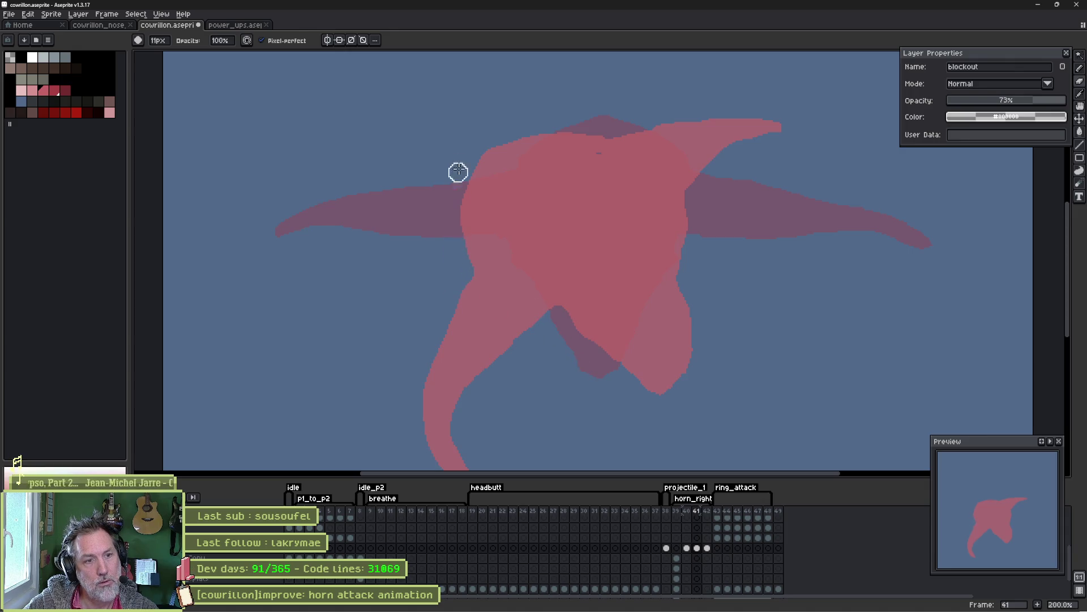
{"action": "mouse_move", "coordinate": [536, 124]}
{"action": "left_mouse_down"}
{"action": "mouse_move", "coordinate": [492, 151]}
{"action": "mouse_move", "coordinate": [455, 264]}
{"action": "left_mouse_up"}
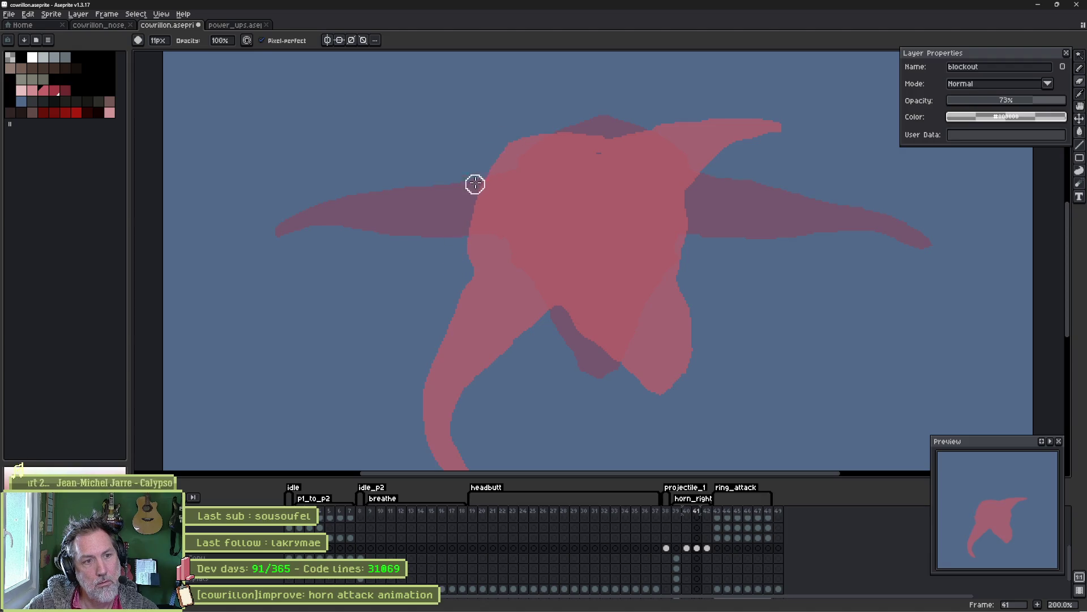
{"action": "mouse_move", "coordinate": [481, 185]}
{"action": "left_mouse_down"}
{"action": "mouse_move", "coordinate": [478, 243]}
{"action": "mouse_move", "coordinate": [469, 236]}
{"action": "mouse_move", "coordinate": [464, 264]}
{"action": "left_mouse_up"}
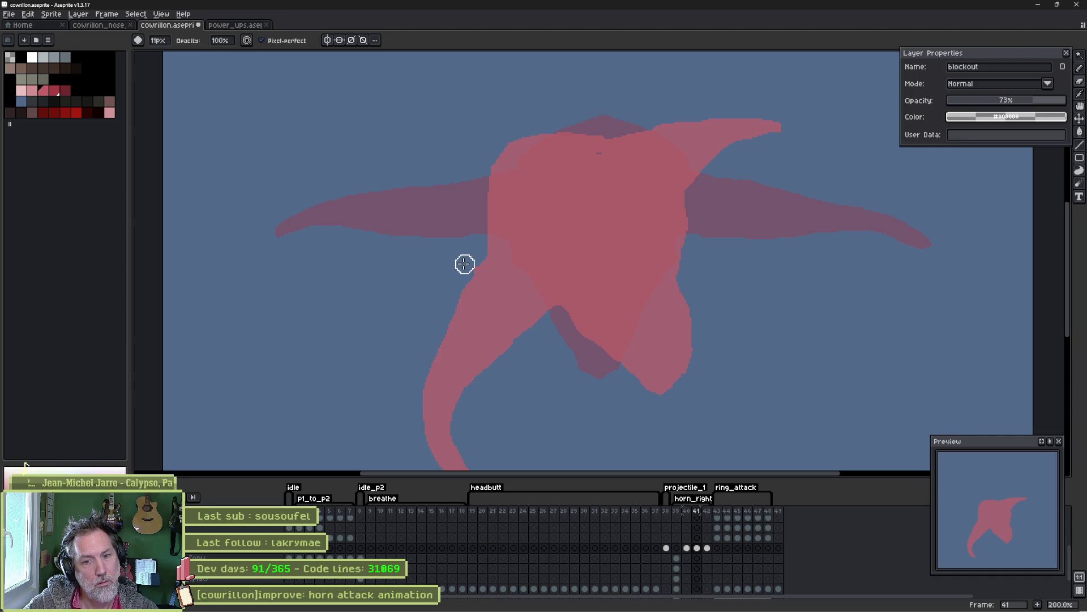
{"action": "left_click", "coordinate": [689, 512]}
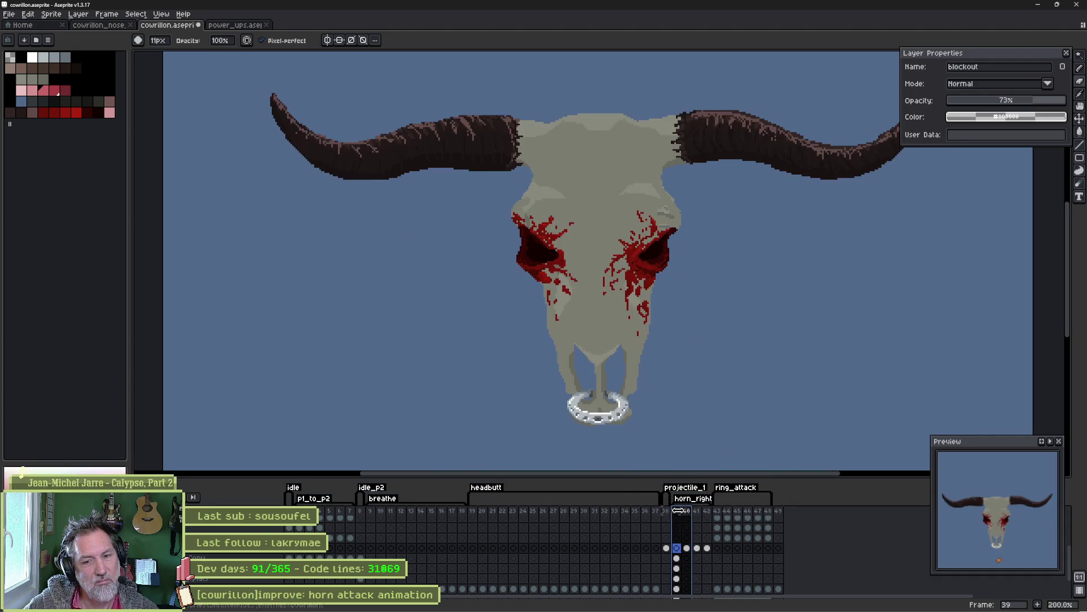
{"action": "left_click", "coordinate": [697, 513]}
{"action": "left_click", "coordinate": [687, 513]}
{"action": "left_click", "coordinate": [698, 514]}
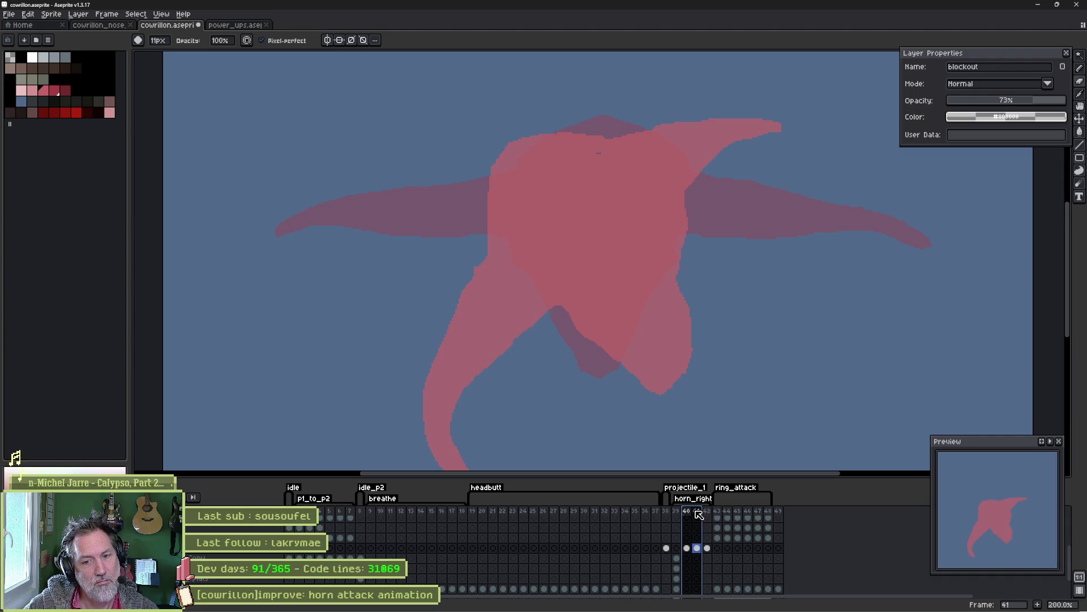
{"action": "left_click", "coordinate": [689, 513]}
{"action": "key", "text": "Right"}
{"action": "key", "text": "Left"}
{"action": "key", "text": "Left"}
{"action": "key", "text": "Right"}
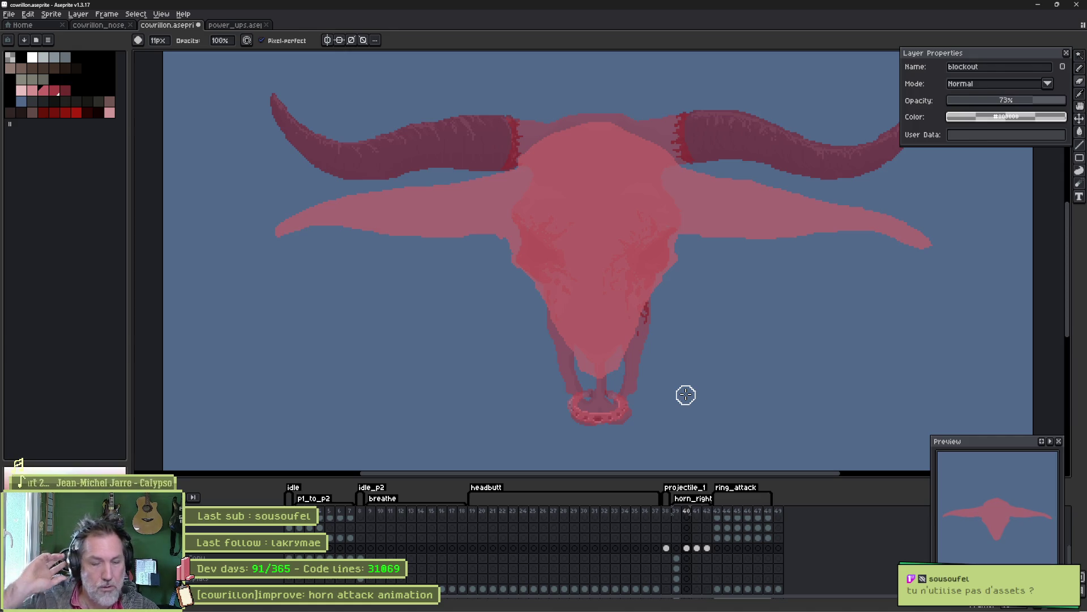
{"action": "mouse_move", "coordinate": [585, 605]}
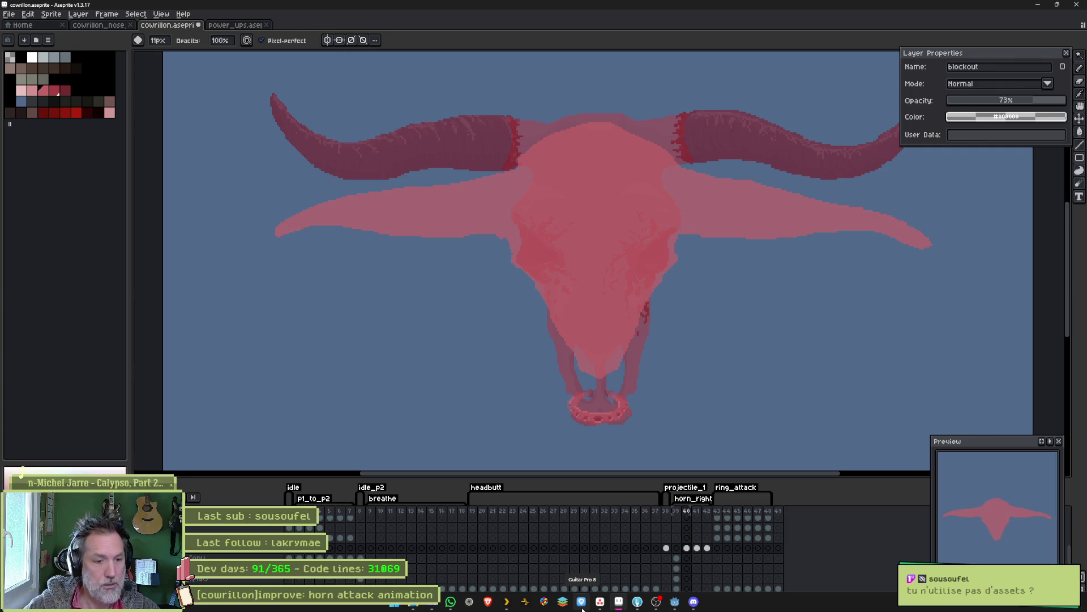
{"action": "left_click", "coordinate": [474, 605]}
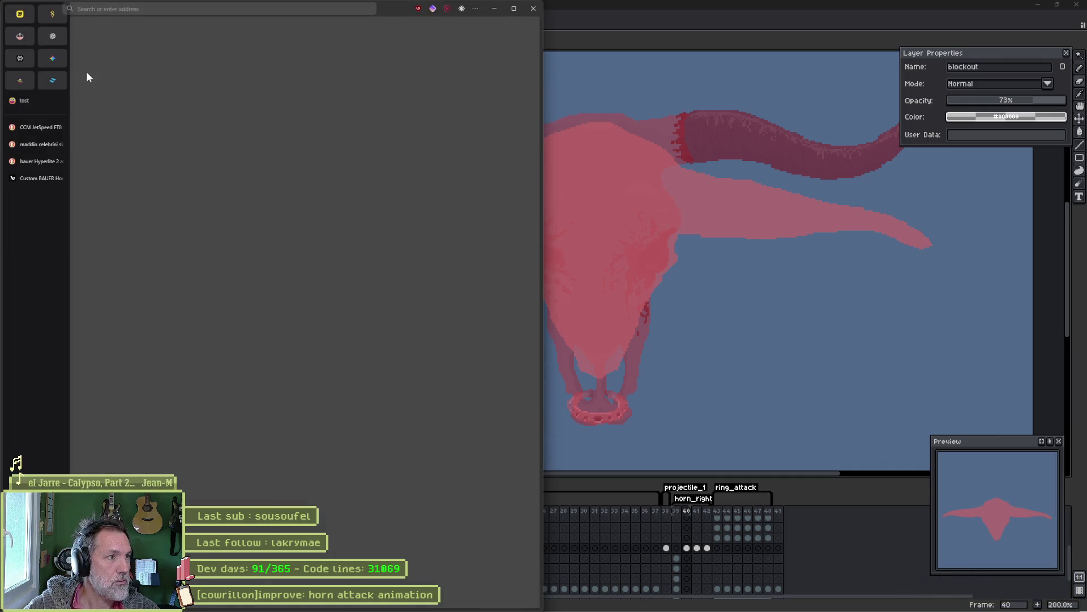
{"action": "left_click", "coordinate": [169, 16]}
{"action": "type", "text": "cow skull"}
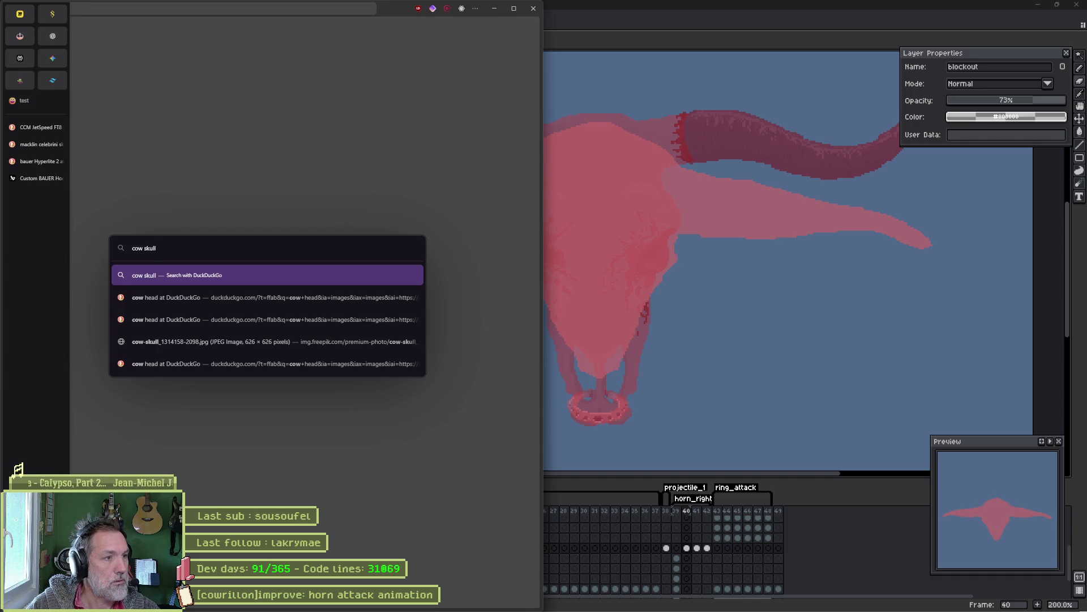
{"action": "key", "text": "Return"}
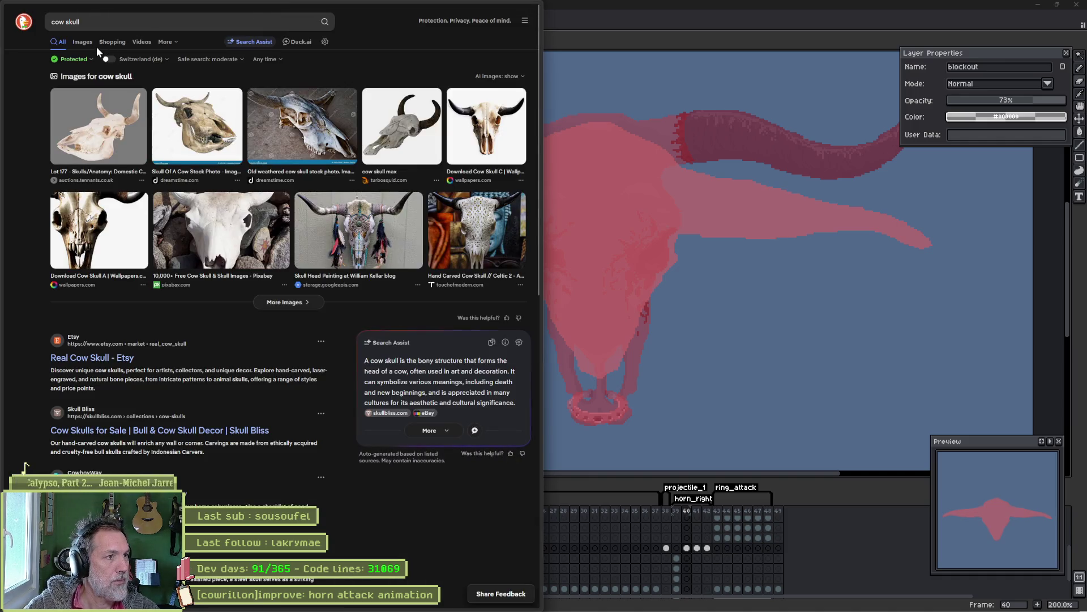
{"action": "left_click", "coordinate": [84, 43]}
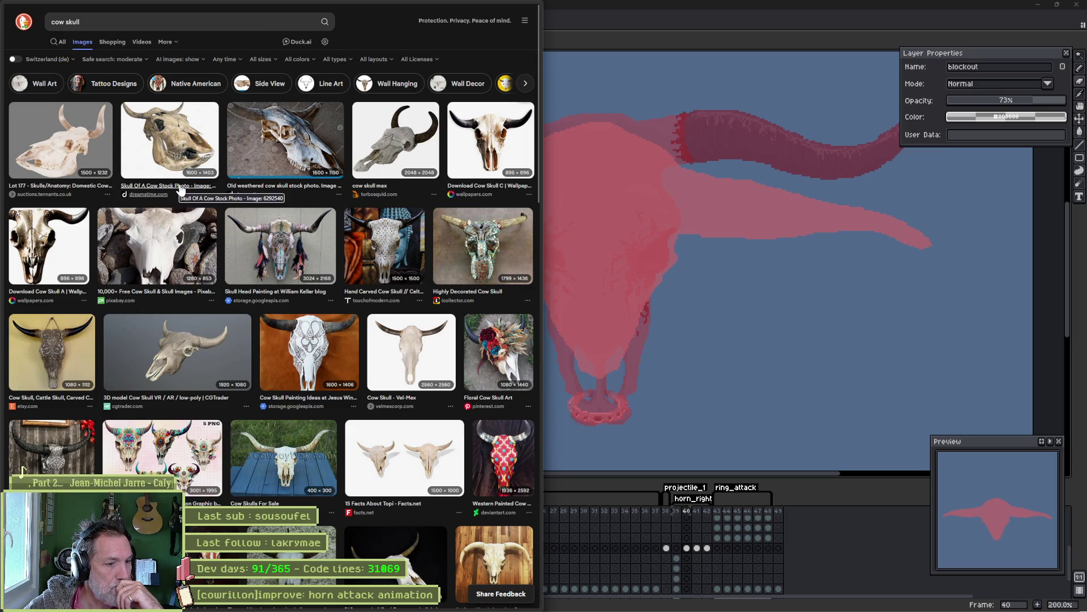
{"action": "left_click", "coordinate": [397, 558]}
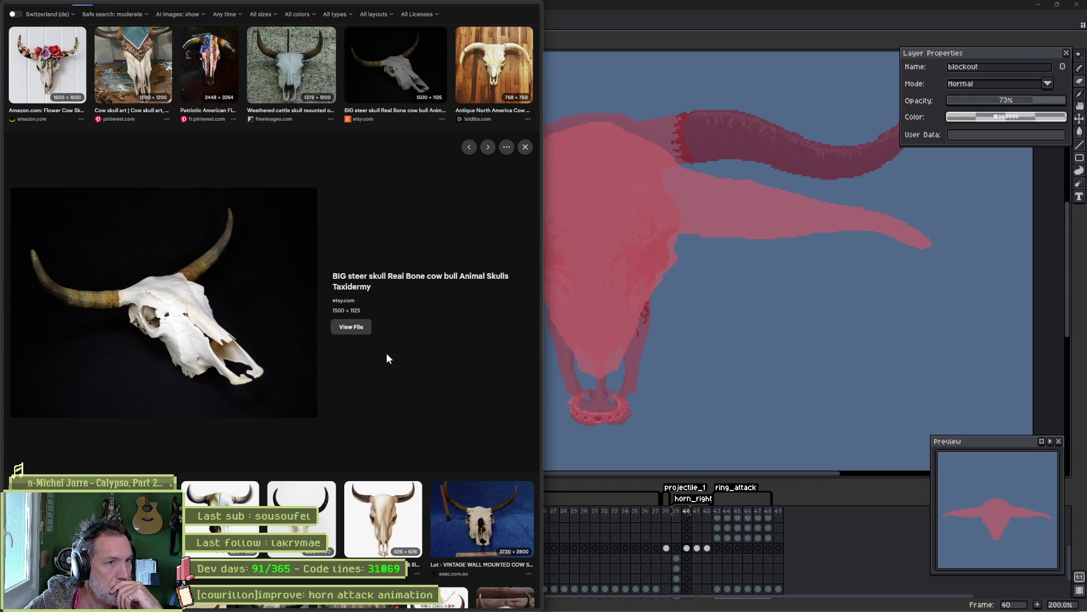
{"action": "scroll", "coordinate": [387, 358], "scroll_direction": "down", "scroll_amount": 4}
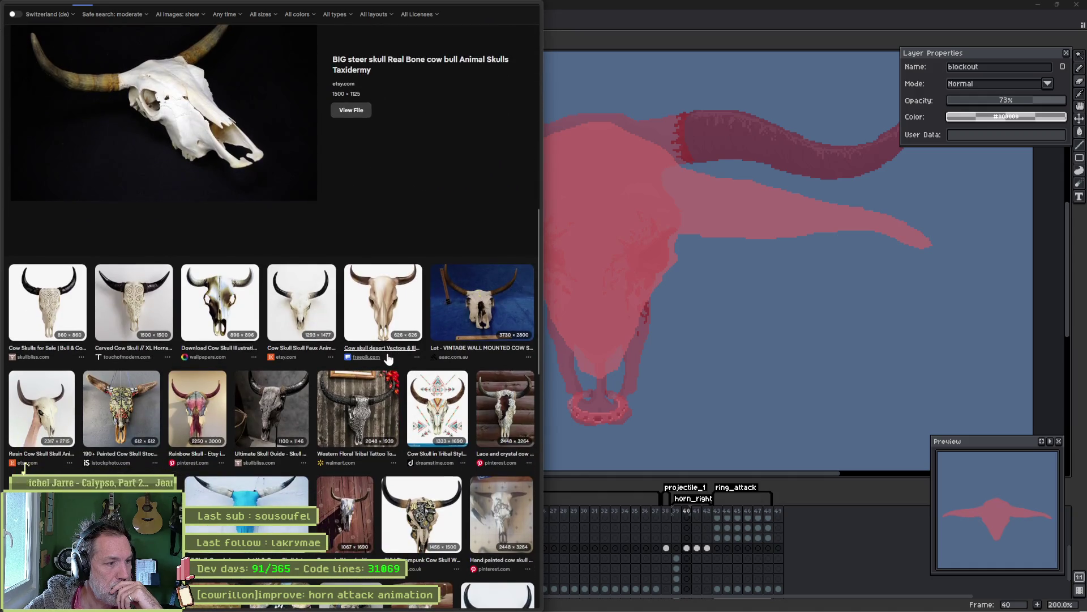
{"action": "scroll", "coordinate": [388, 358], "scroll_direction": "down", "scroll_amount": 2}
{"action": "scroll", "coordinate": [389, 358], "scroll_direction": "down", "scroll_amount": 2}
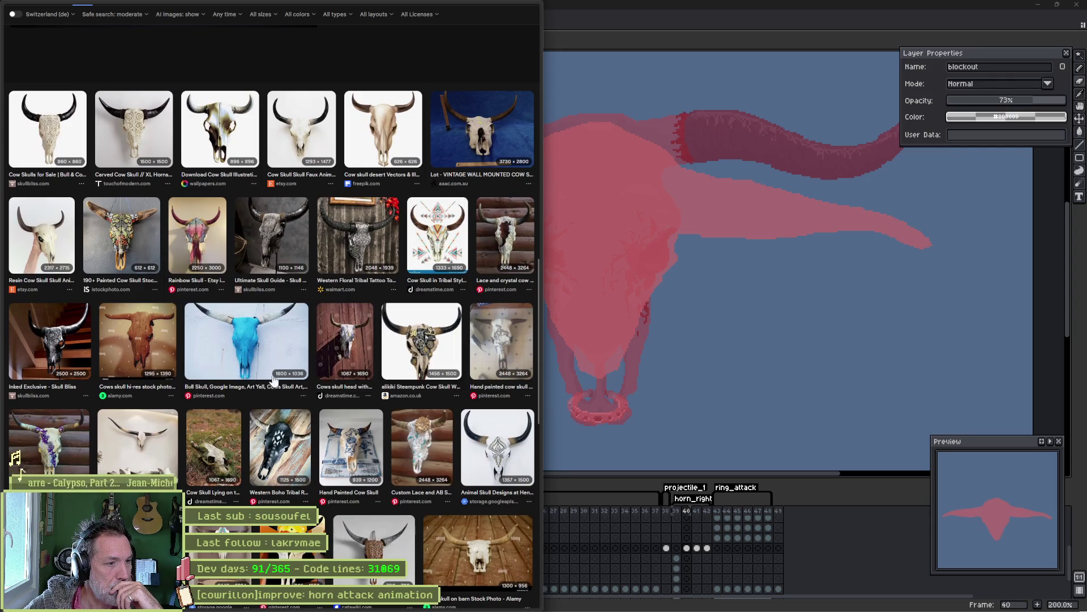
{"action": "left_click", "coordinate": [211, 450]}
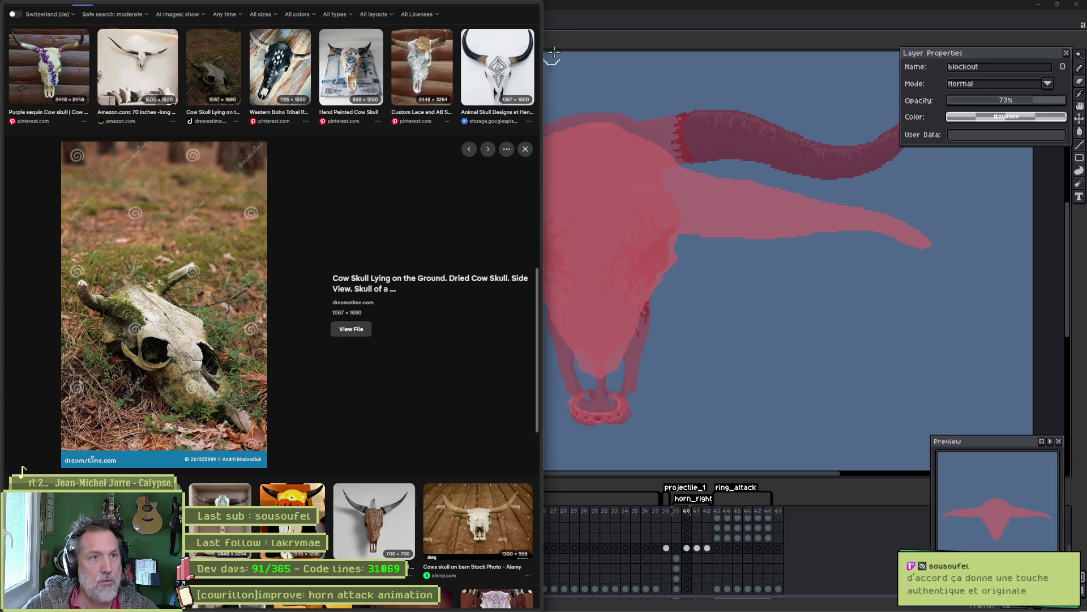
{"action": "left_click", "coordinate": [609, 29]}
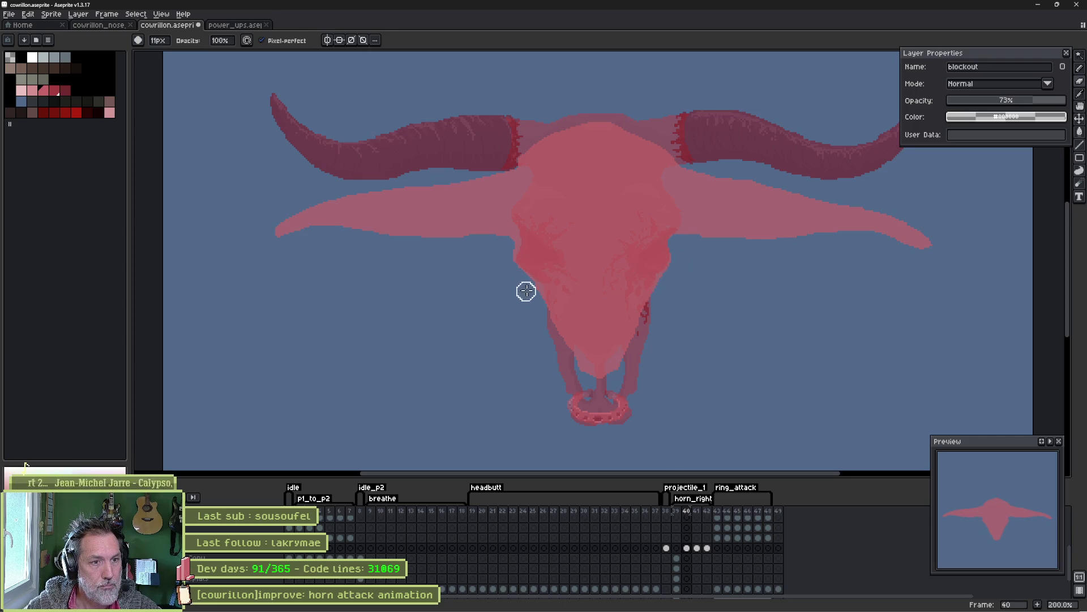
{"action": "left_click_drag", "start_coordinate": [615, 215], "coordinate": [582, 282]}
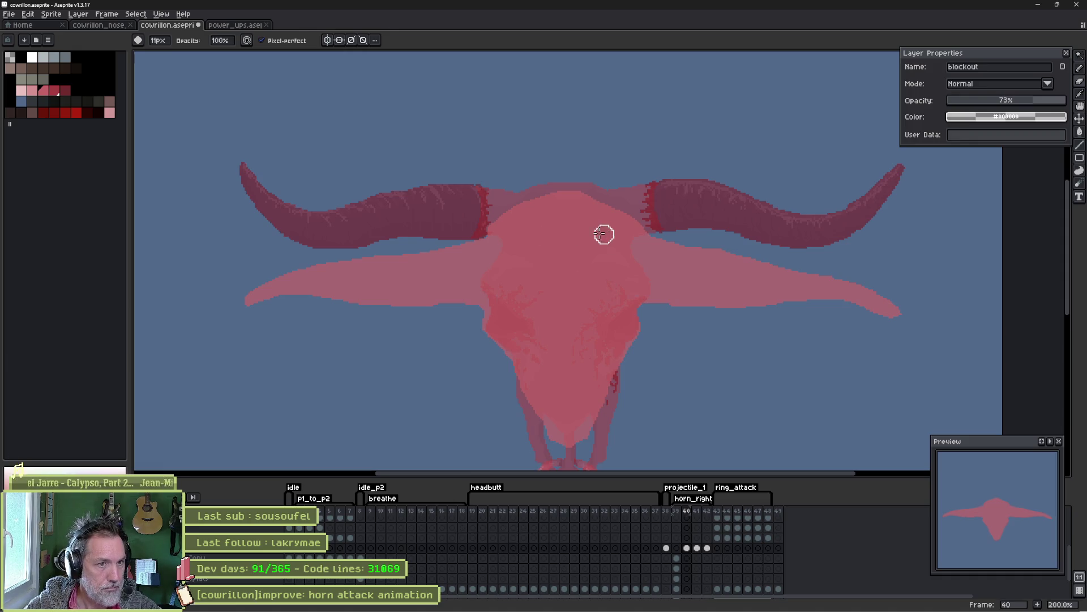
{"action": "left_click_drag", "start_coordinate": [619, 330], "coordinate": [563, 284]}
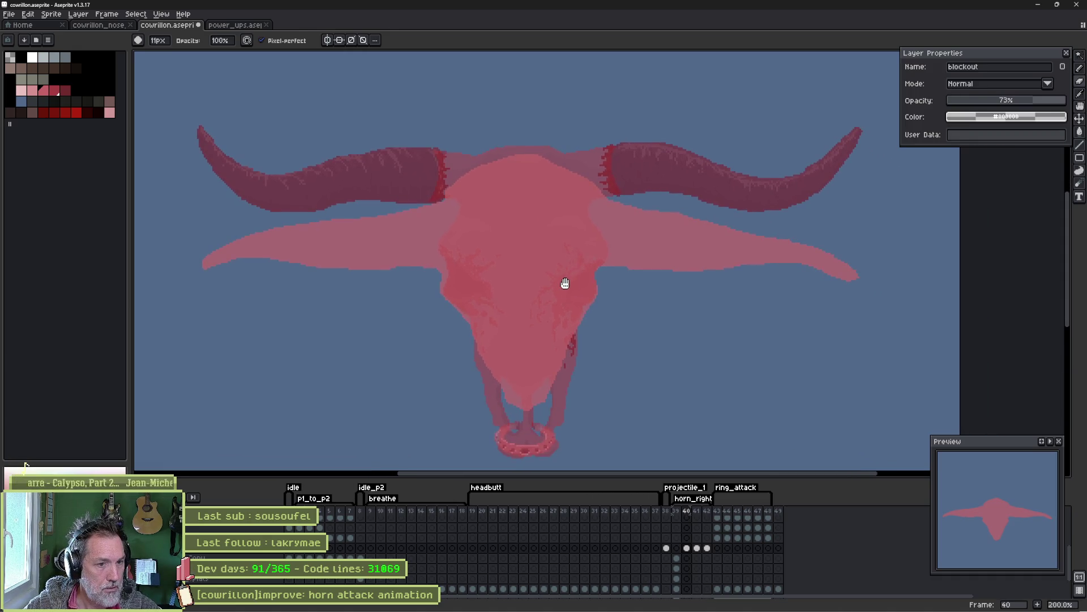
{"action": "left_click", "coordinate": [677, 513]}
{"action": "left_click", "coordinate": [686, 513]}
{"action": "left_click", "coordinate": [678, 513]}
{"action": "left_click", "coordinate": [686, 513]}
{"action": "left_click", "coordinate": [677, 514]}
{"action": "left_click", "coordinate": [686, 516]}
{"action": "left_click", "coordinate": [678, 517]}
{"action": "left_click", "coordinate": [687, 520]}
{"action": "left_click", "coordinate": [680, 519]}
{"action": "left_click", "coordinate": [687, 523]}
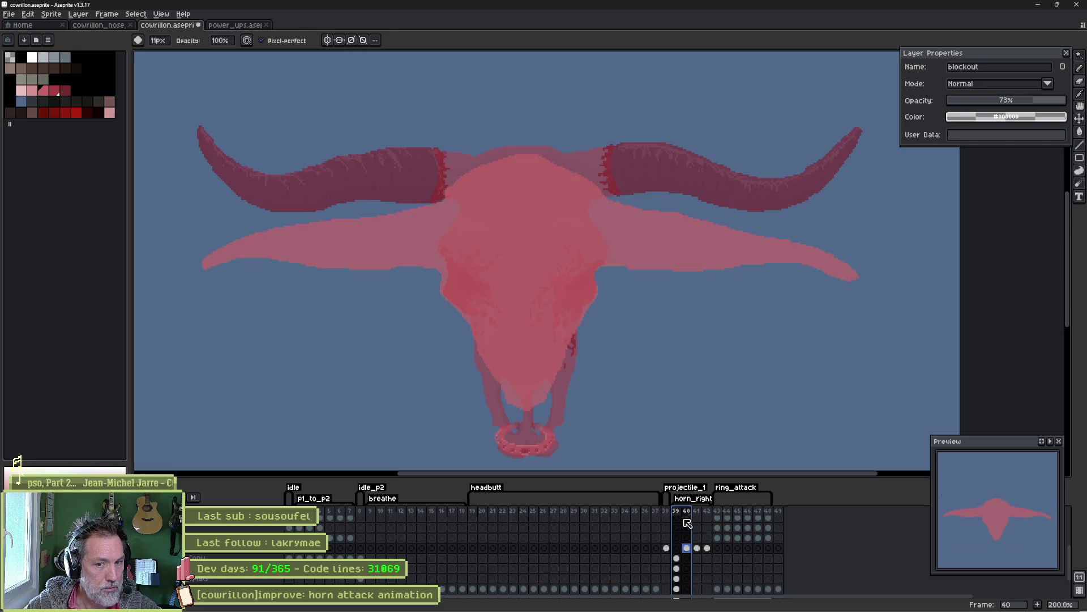
{"action": "left_click", "coordinate": [681, 522]}
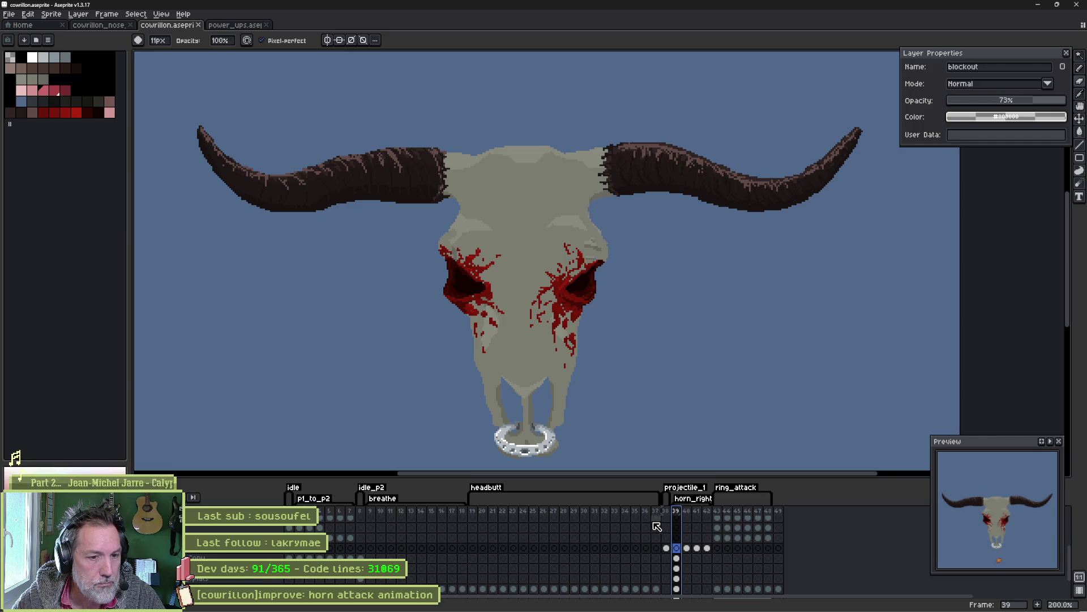
{"action": "mouse_move", "coordinate": [640, 609]}
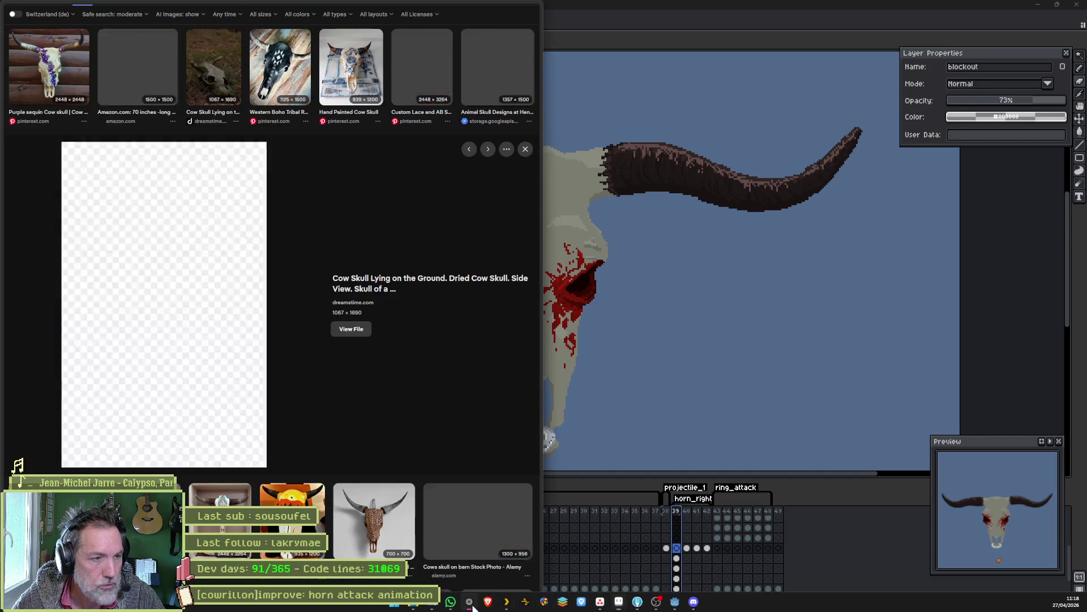
{"action": "left_click", "coordinate": [487, 601]}
{"action": "left_click", "coordinate": [53, 36]}
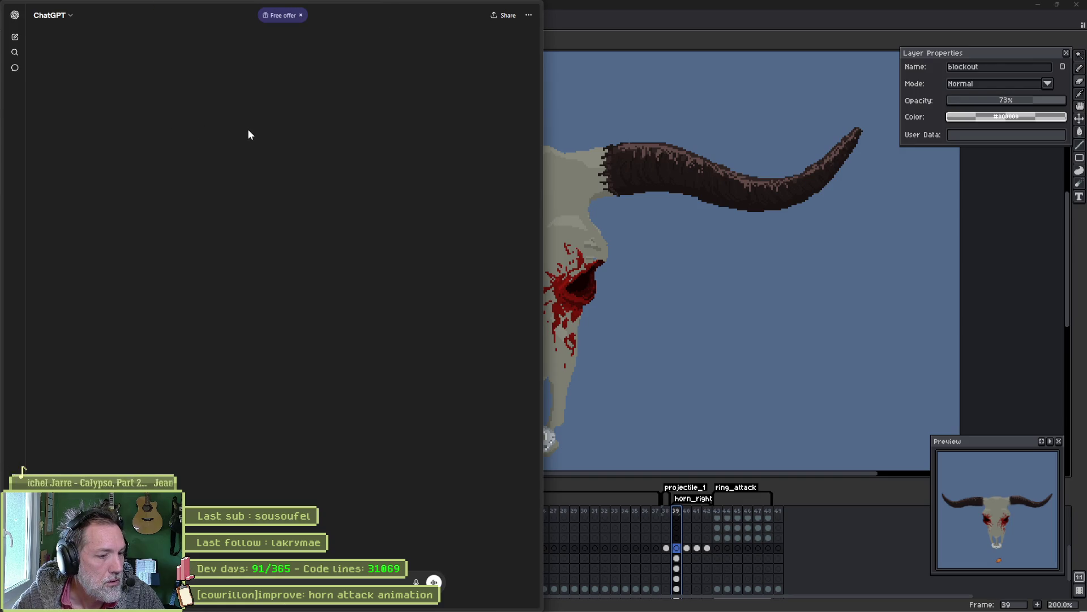
{"action": "key", "text": "Return"}
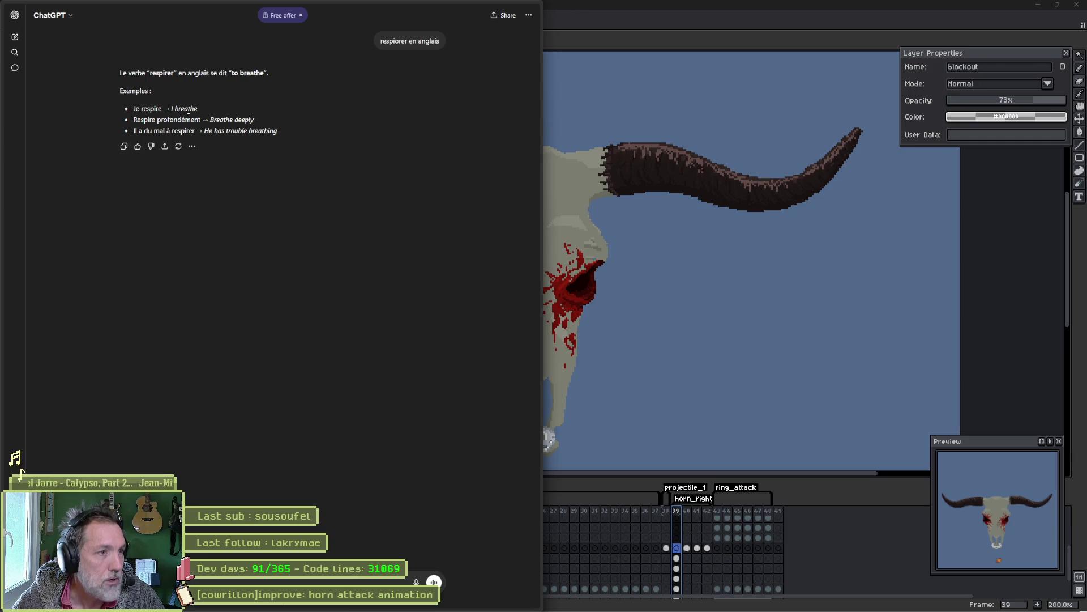
{"action": "left_click_drag", "start_coordinate": [183, 73], "coordinate": [188, 130]}
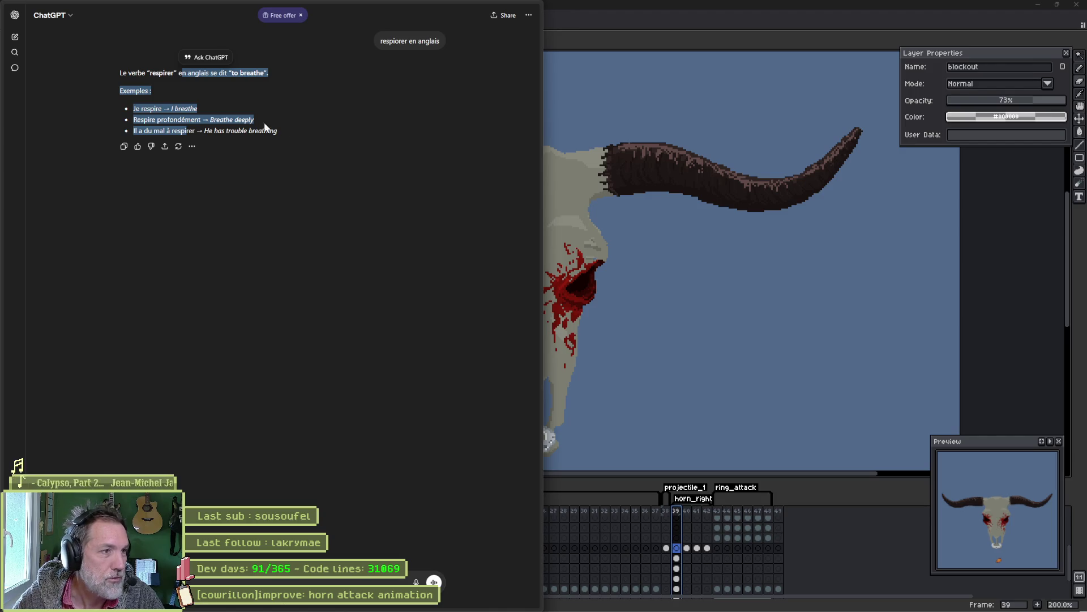
{"action": "left_click", "coordinate": [477, 7]}
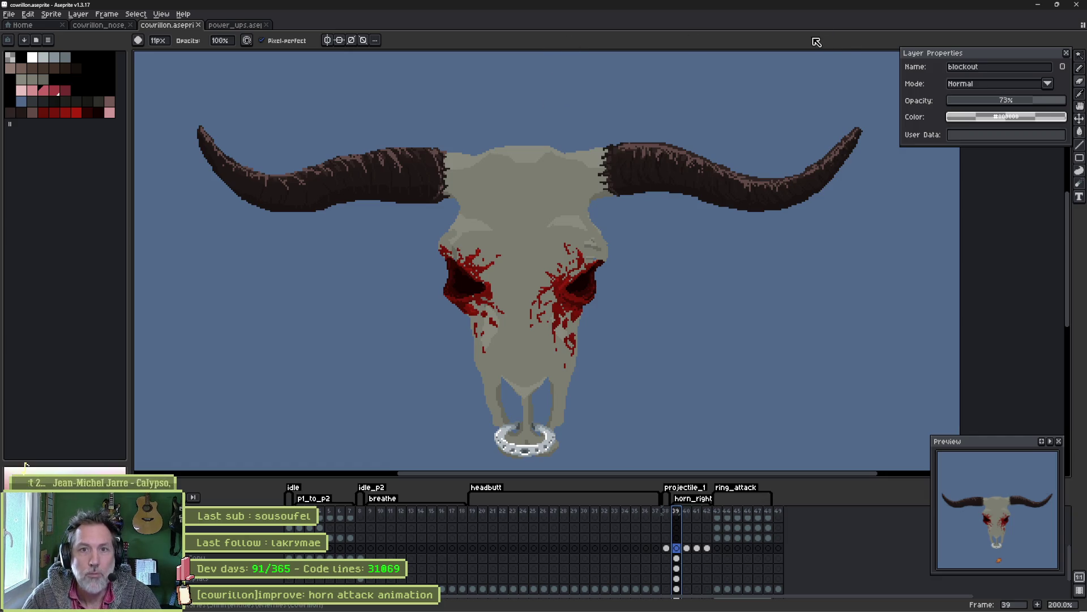
{"action": "left_click_drag", "start_coordinate": [1000, 56], "coordinate": [988, 63]}
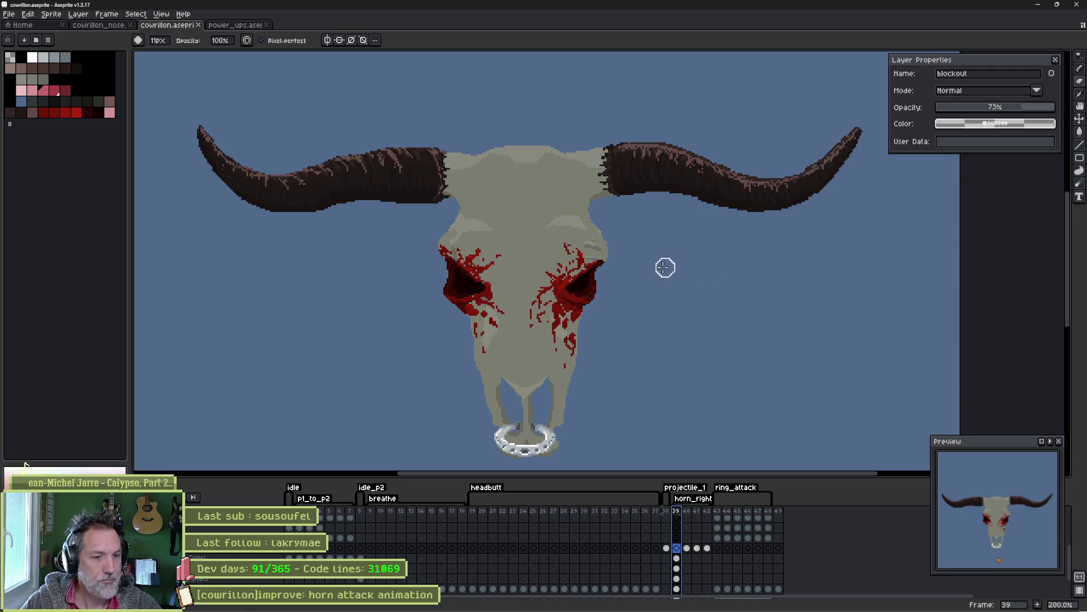
{"action": "left_click", "coordinate": [687, 511]}
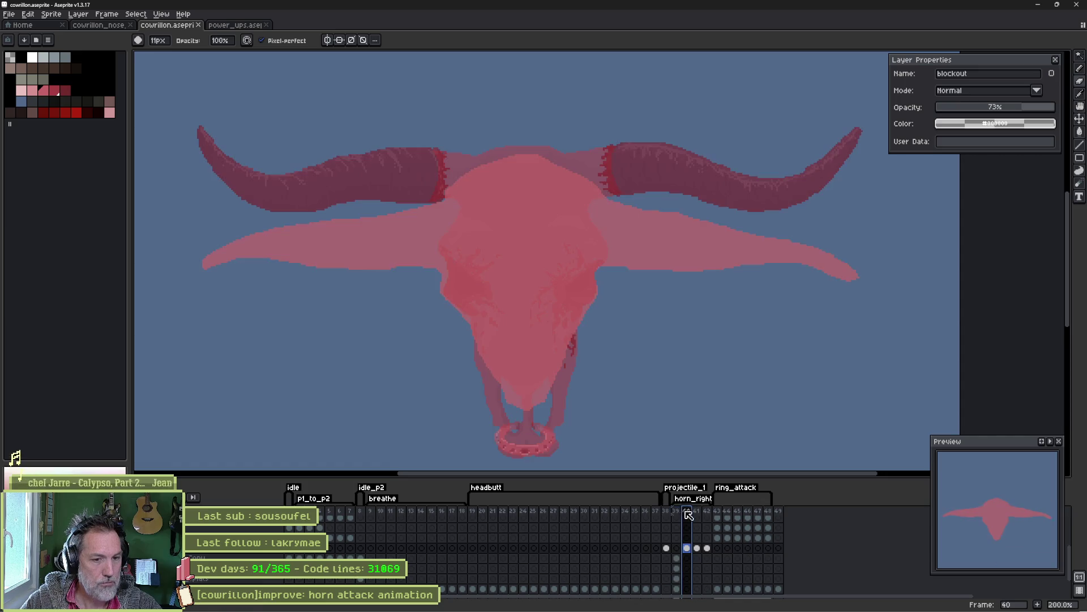
{"action": "key", "text": "Return"}
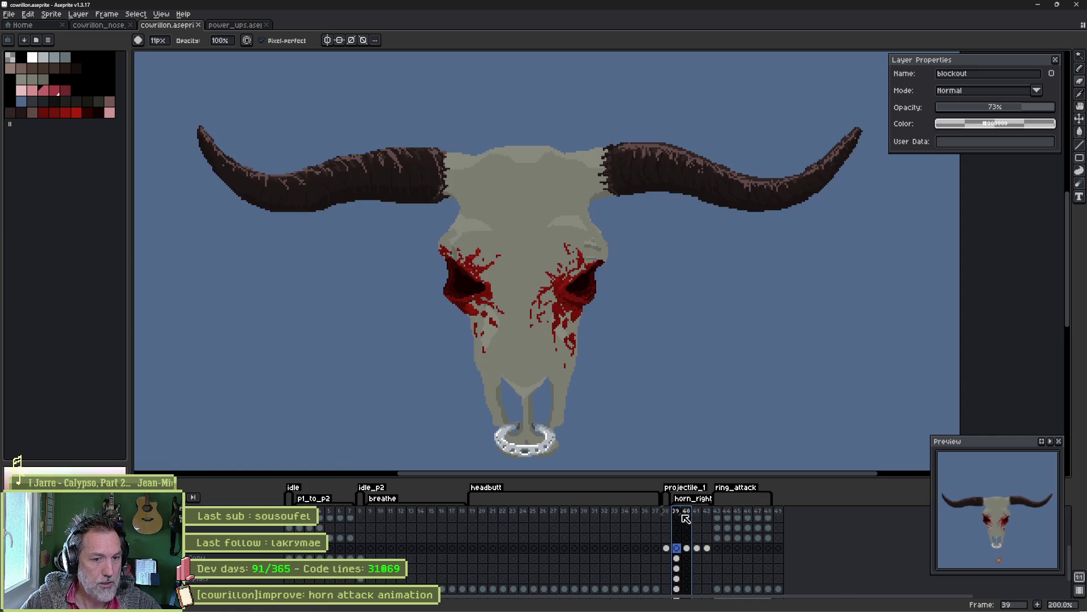
{"action": "key", "text": "Return"}
{"action": "left_click", "coordinate": [678, 512]}
{"action": "left_click", "coordinate": [687, 512]}
{"action": "left_click", "coordinate": [677, 511]}
{"action": "left_click", "coordinate": [688, 511]}
{"action": "left_click", "coordinate": [678, 511]}
{"action": "key", "text": "Right"}
{"action": "key", "text": "Right"}
{"action": "key", "text": "Left"}
{"action": "key", "text": "Left"}
{"action": "left_click", "coordinate": [687, 512]}
{"action": "left_click", "coordinate": [697, 512]}
{"action": "left_click", "coordinate": [687, 512]}
{"action": "left_click", "coordinate": [698, 512]}
{"action": "key", "text": "Left"}
{"action": "key", "text": "Right"}
{"action": "key", "text": "Left"}
{"action": "key", "text": "Right"}
{"action": "key", "text": "Left"}
{"action": "key", "text": "Right"}
{"action": "key", "text": "Left"}
{"action": "key", "text": "Right"}
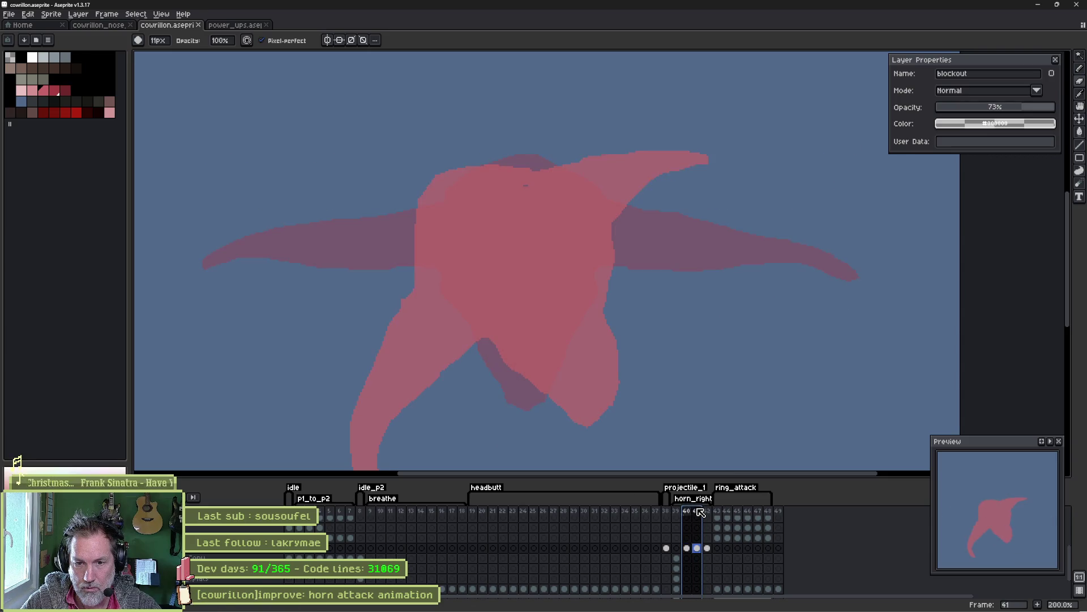
{"action": "key", "text": "e"}
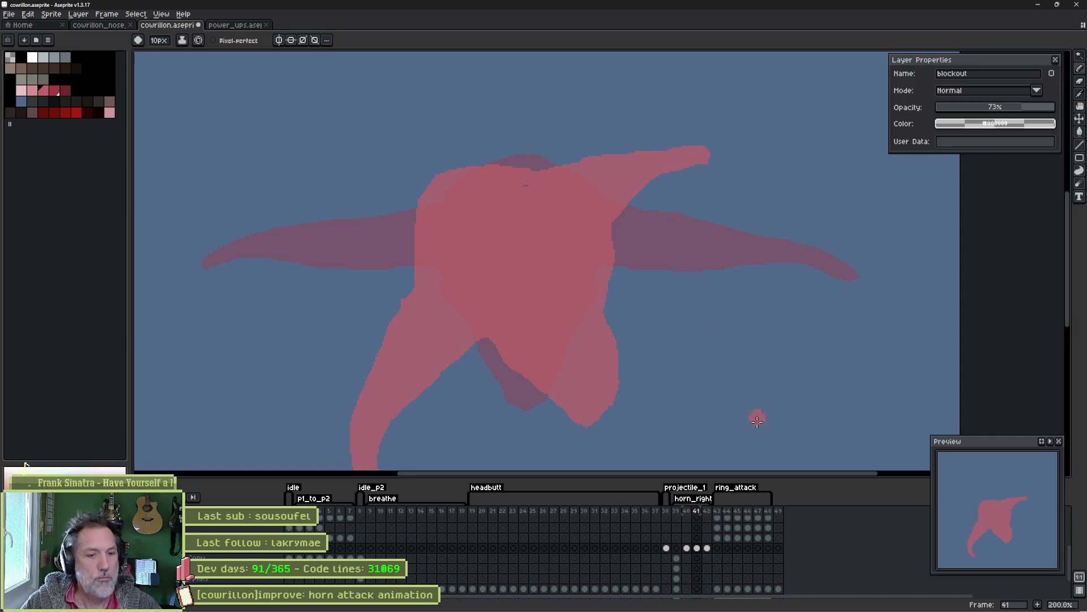
Select frames 39–41 and redraw the horn tip so it points upward.
{"action": "left_click", "coordinate": [678, 511]}
{"action": "left_click_drag", "start_coordinate": [681, 514], "coordinate": [696, 511]}
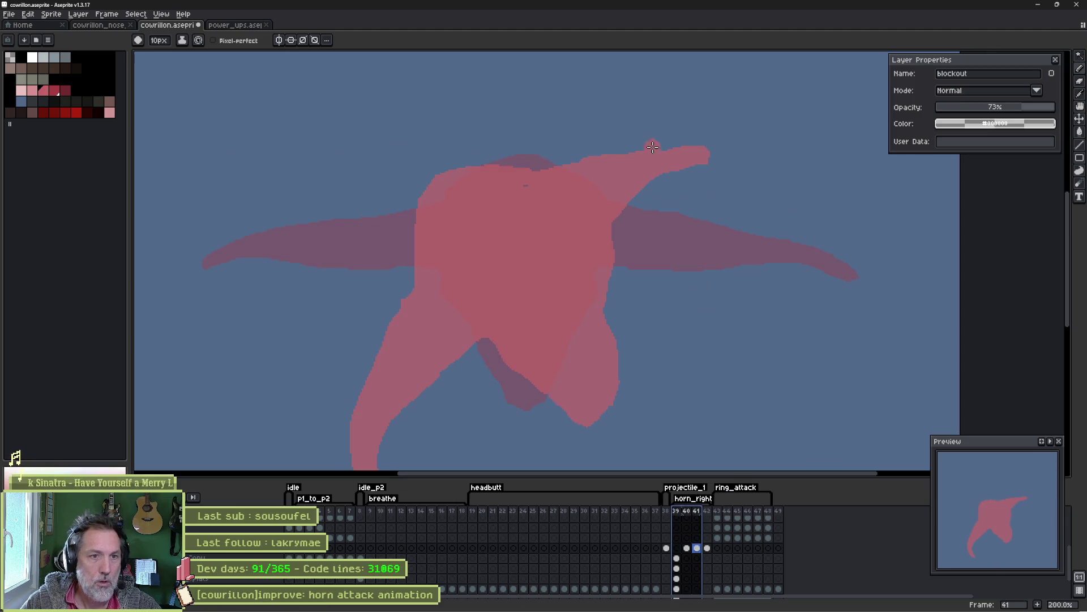
{"action": "mouse_move", "coordinate": [668, 142]}
{"action": "left_mouse_down"}
{"action": "mouse_move", "coordinate": [675, 129]}
{"action": "mouse_move", "coordinate": [691, 167]}
{"action": "left_mouse_up"}
{"action": "key", "text": "b"}
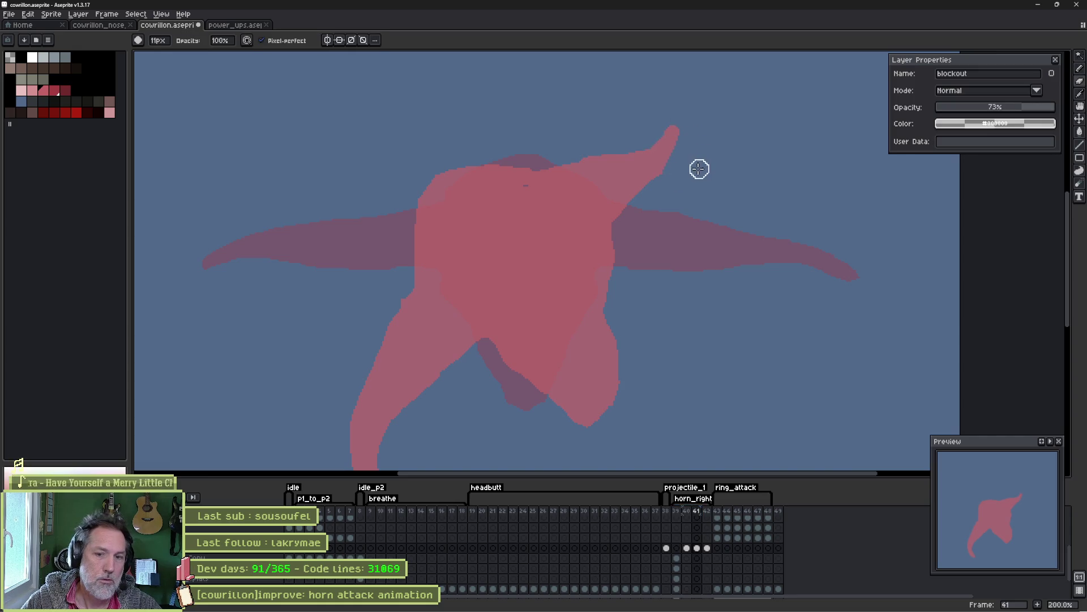
Replace the left limb's bottom tip with a round pink dot at the leg tip.
{"action": "left_click_drag", "start_coordinate": [587, 392], "coordinate": [549, 291]}
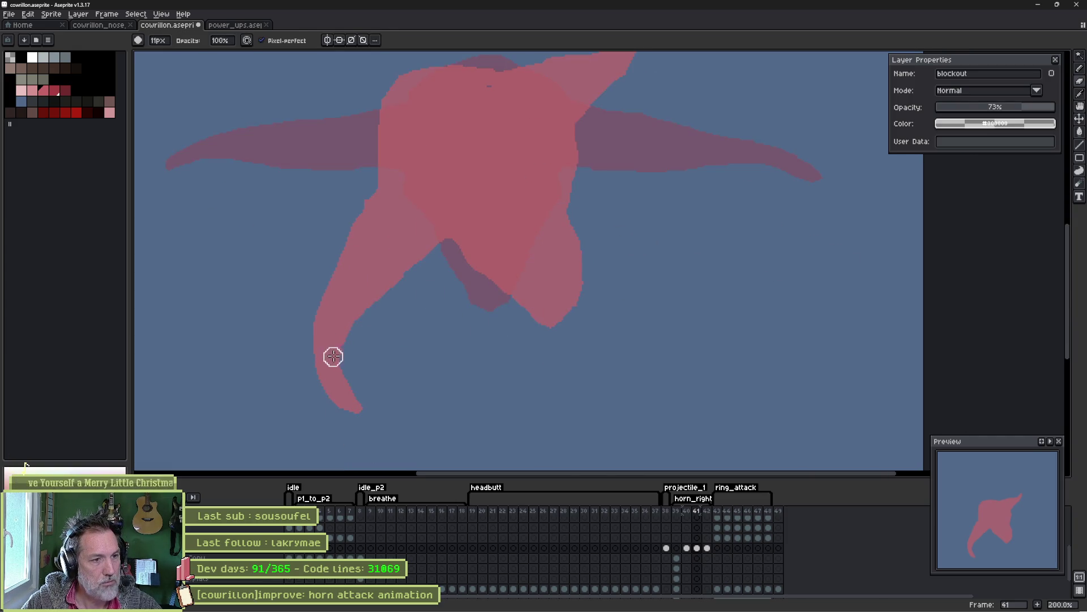
{"action": "mouse_move", "coordinate": [318, 366]}
{"action": "left_mouse_down"}
{"action": "mouse_move", "coordinate": [365, 386]}
{"action": "mouse_move", "coordinate": [360, 406]}
{"action": "mouse_move", "coordinate": [328, 371]}
{"action": "mouse_move", "coordinate": [357, 337]}
{"action": "left_mouse_up"}
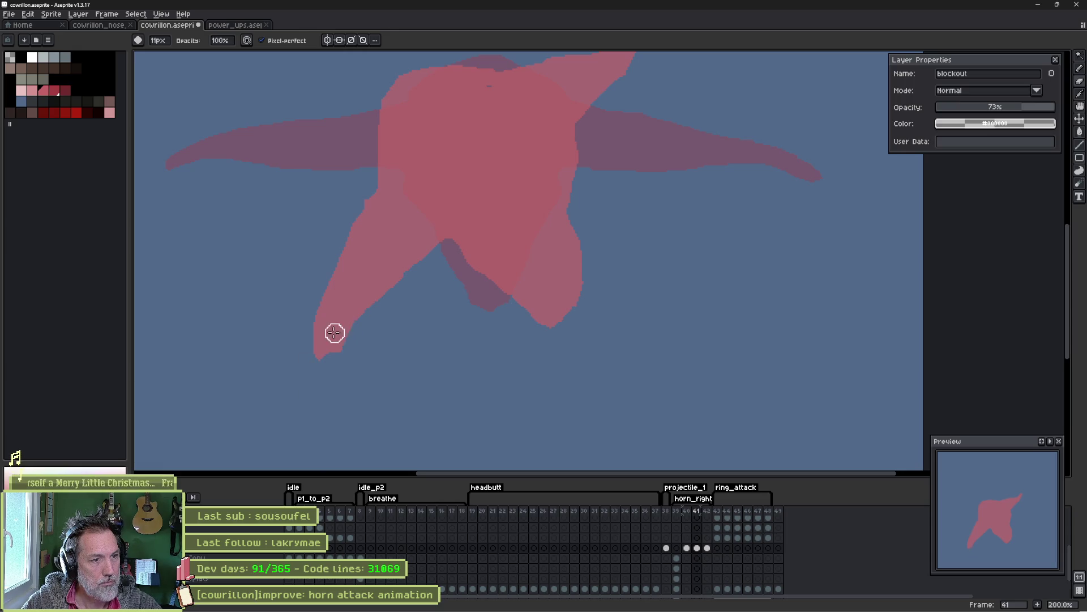
{"action": "left_click", "coordinate": [32, 91]}
{"action": "key", "text": "e"}
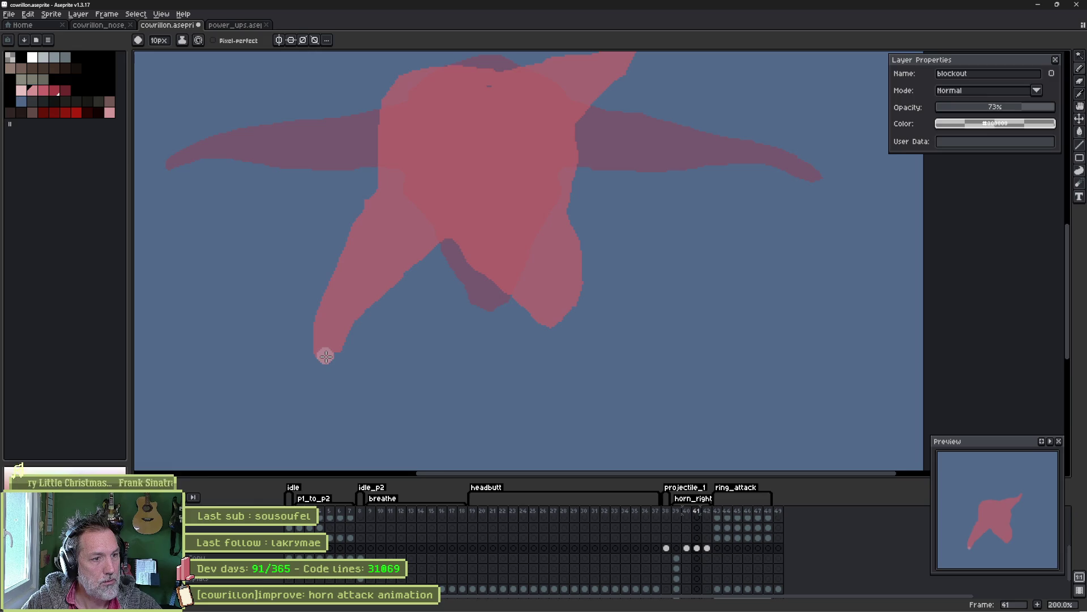
{"action": "left_click", "coordinate": [326, 356]}
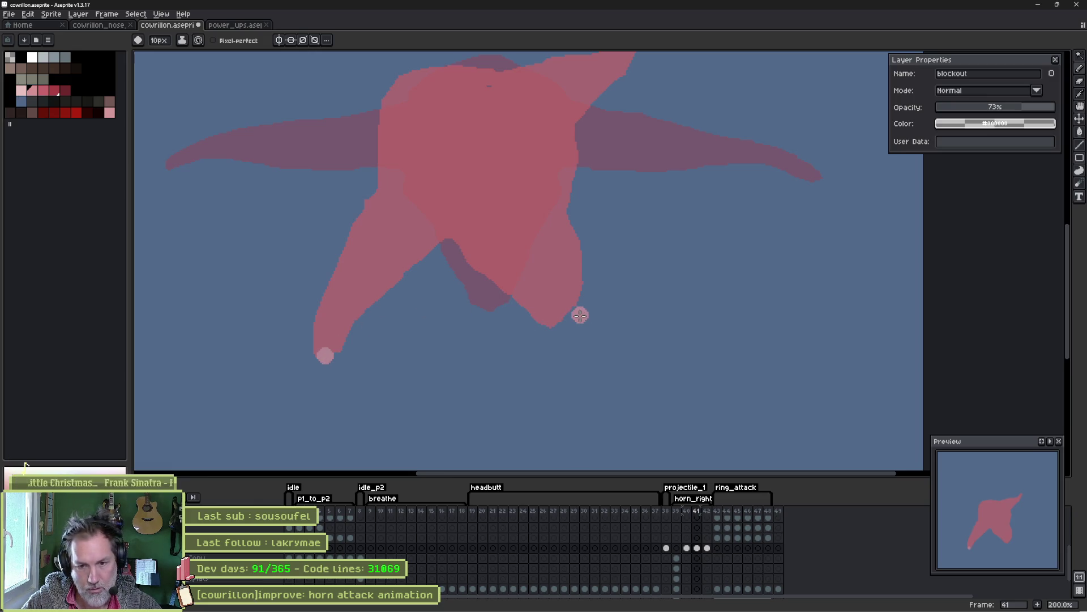
Flip between frames 40 and 41 to compare, undoing a stray stroke.
{"action": "left_click", "coordinate": [687, 512]}
{"action": "left_click", "coordinate": [697, 512]}
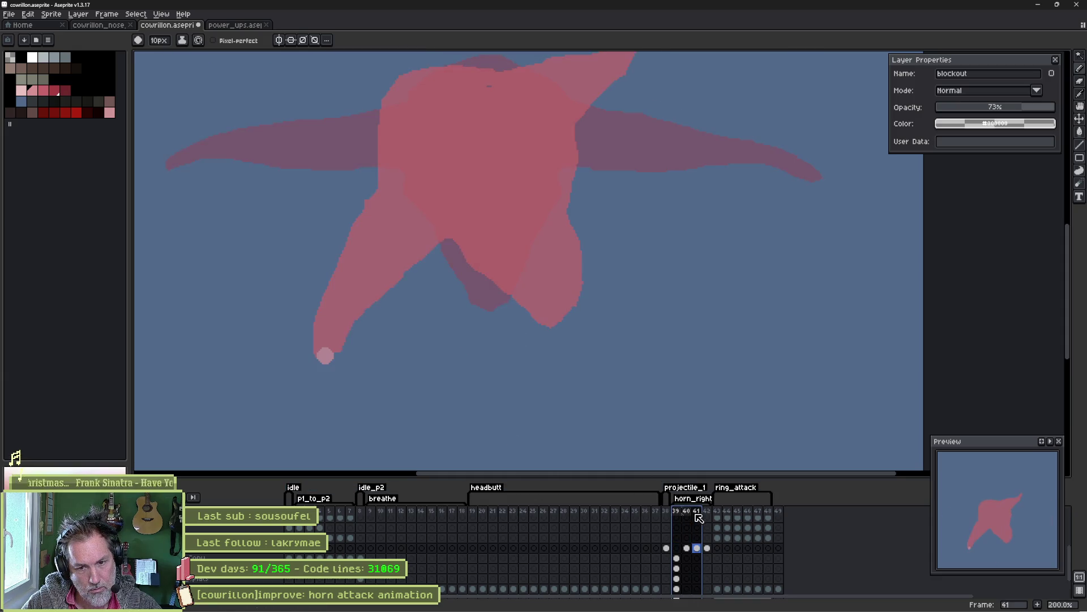
{"action": "left_click", "coordinate": [687, 512]}
{"action": "left_click", "coordinate": [697, 513]}
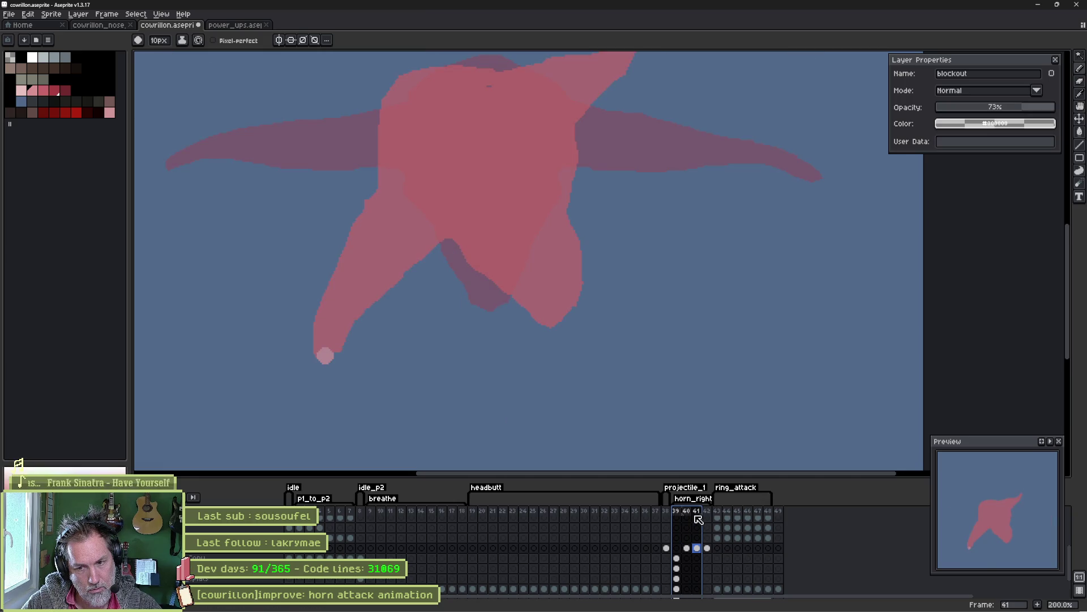
{"action": "left_click", "coordinate": [688, 515]}
{"action": "left_click", "coordinate": [697, 517]}
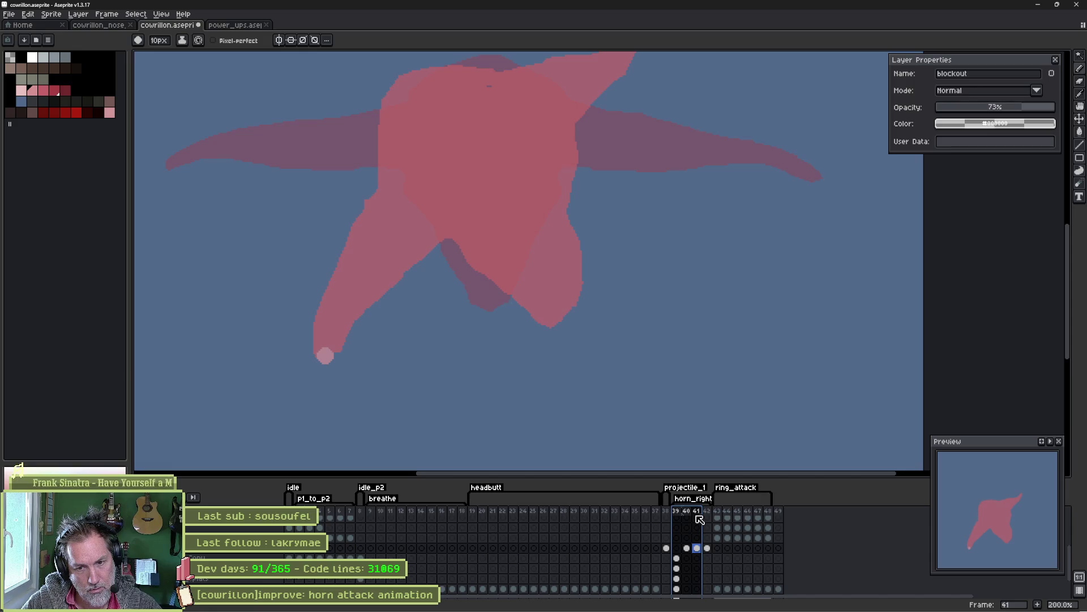
{"action": "left_click_drag", "start_coordinate": [643, 178], "coordinate": [670, 304]}
{"action": "key", "text": "ctrl+z"}
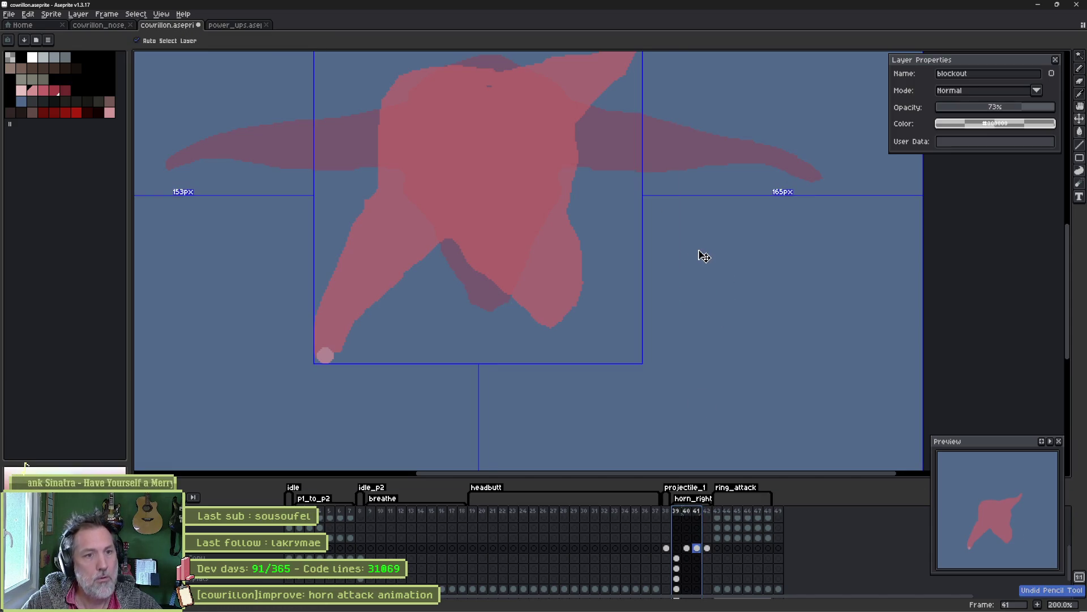
{"action": "scroll", "coordinate": [652, 155], "scroll_direction": "up", "scroll_amount": 3}
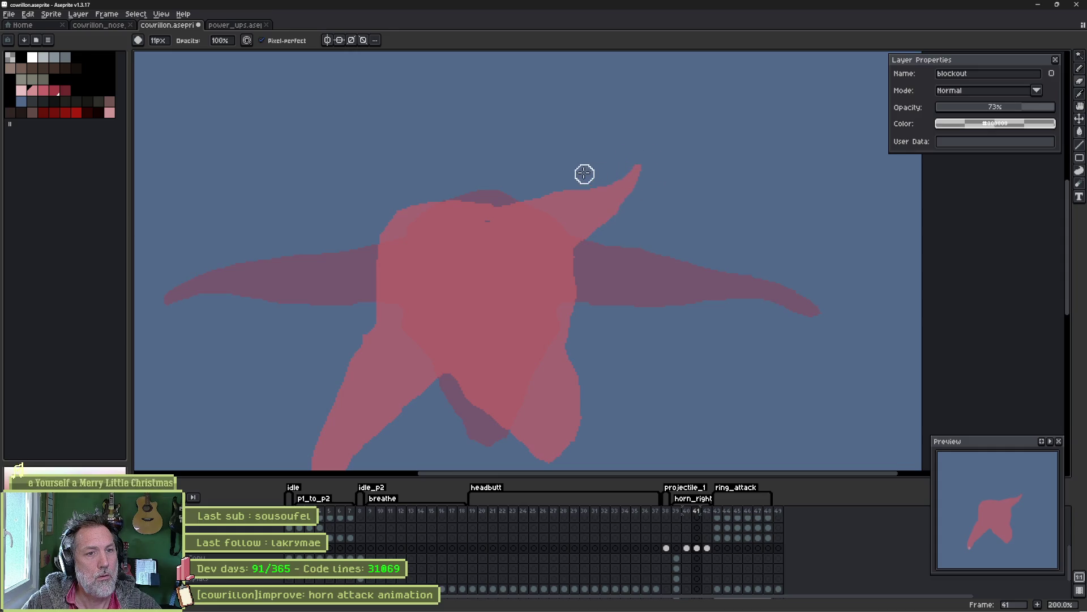
Reshape the body's left edge near the arm with the pencil.
{"action": "key", "text": "e"}
{"action": "left_click_drag", "start_coordinate": [499, 220], "coordinate": [472, 226]}
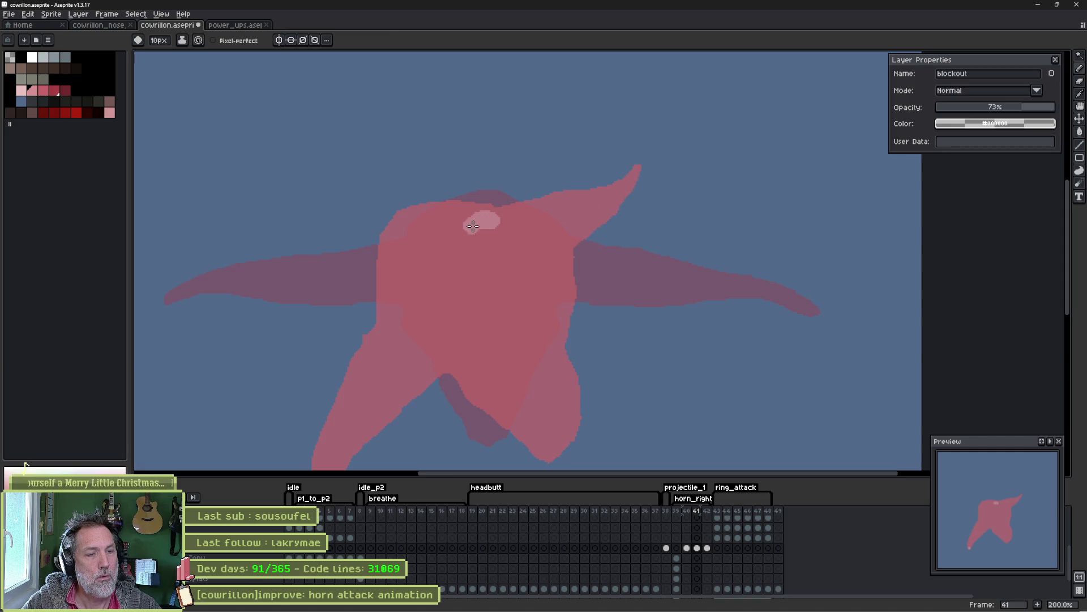
{"action": "key", "text": "ctrl+z"}
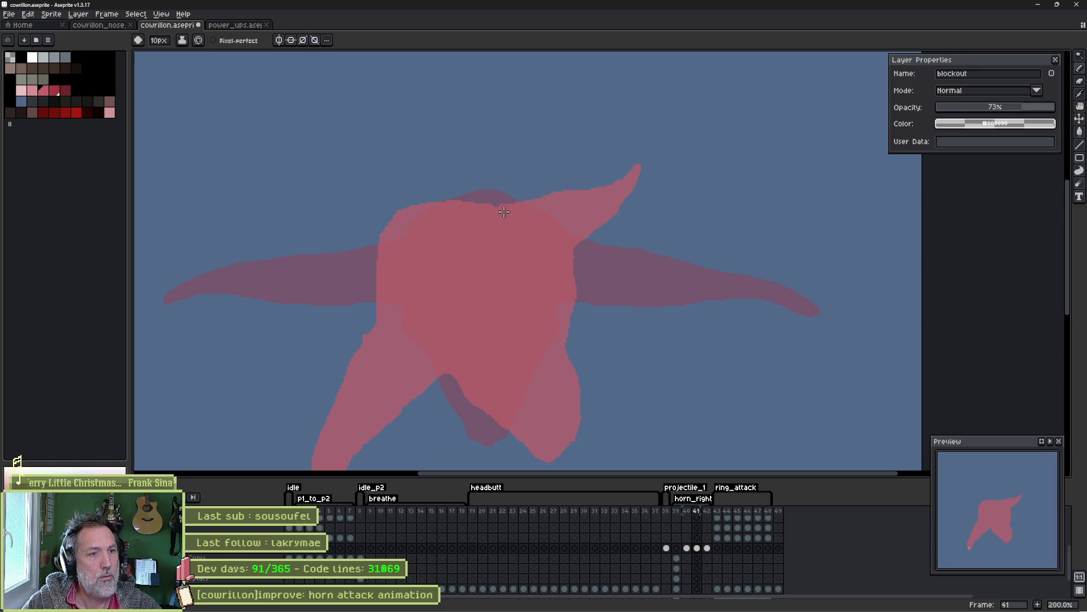
{"action": "key", "text": "b"}
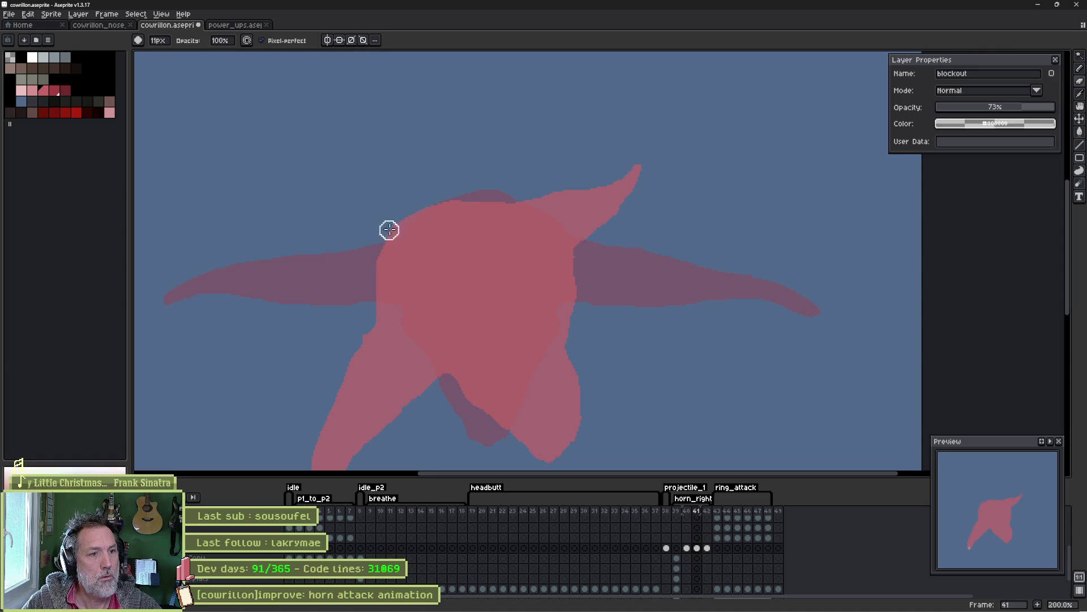
{"action": "mouse_move", "coordinate": [389, 223]}
{"action": "left_mouse_down"}
{"action": "mouse_move", "coordinate": [374, 308]}
{"action": "mouse_move", "coordinate": [352, 328]}
{"action": "mouse_move", "coordinate": [369, 299]}
{"action": "left_mouse_up"}
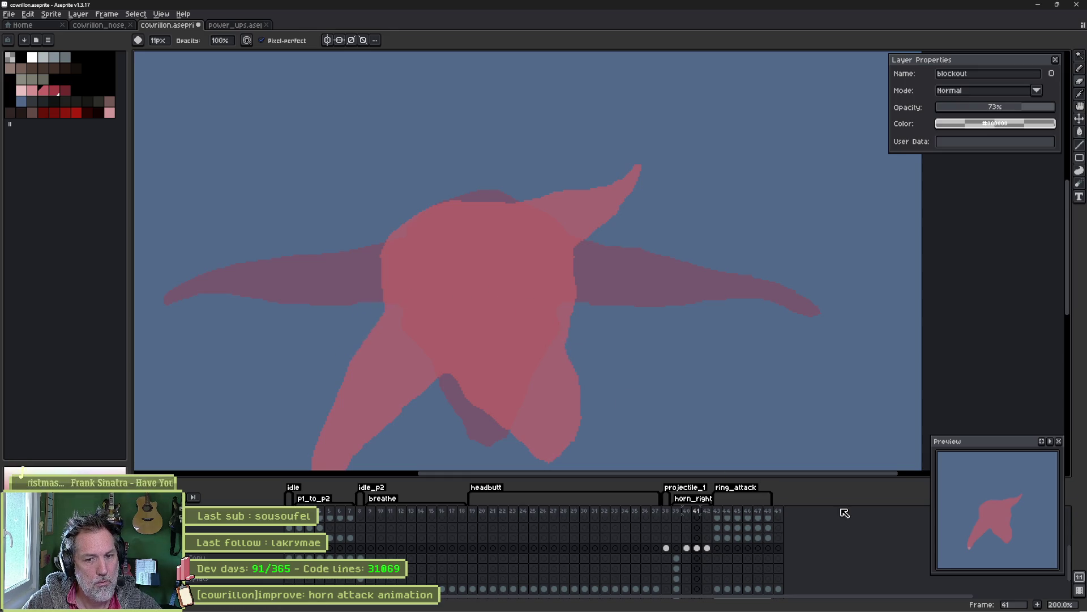
Step through frames 39 to 42 to compare poses, returning to frame 41.
{"action": "left_click", "coordinate": [688, 513]}
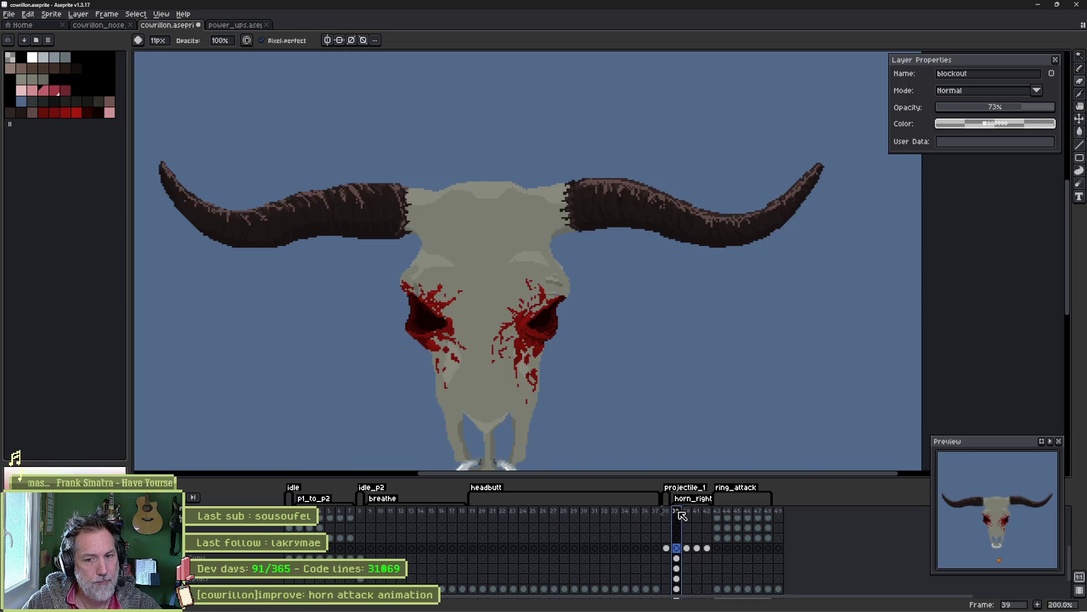
{"action": "key", "text": "Right"}
{"action": "key", "text": "Right"}
{"action": "key", "text": "Left"}
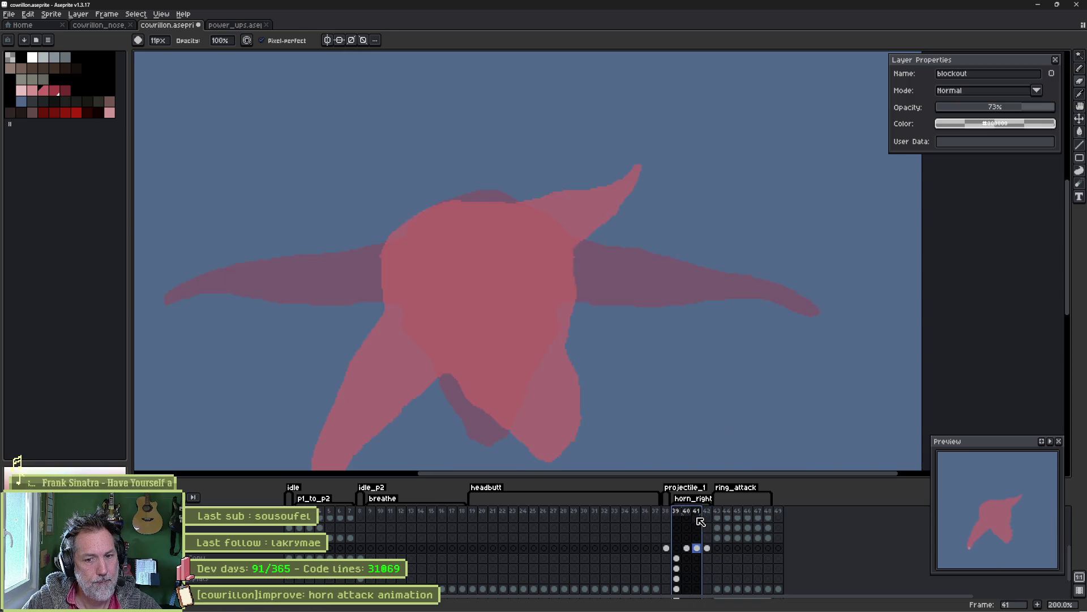
{"action": "key", "text": "Left"}
{"action": "key", "text": "Left"}
{"action": "left_click", "coordinate": [715, 521], "text": "shift"}
{"action": "key", "text": "Left"}
{"action": "key", "text": "Left"}
{"action": "key", "text": "Left"}
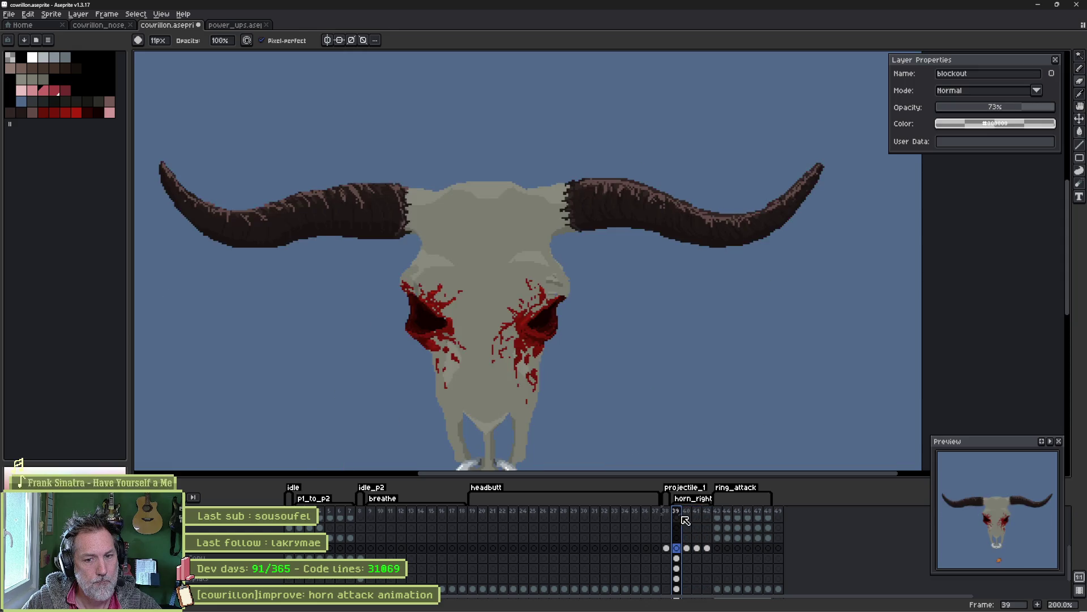
{"action": "key", "text": "Right"}
{"action": "key", "text": "Right"}
{"action": "key", "text": "Left"}
{"action": "key", "text": "Right"}
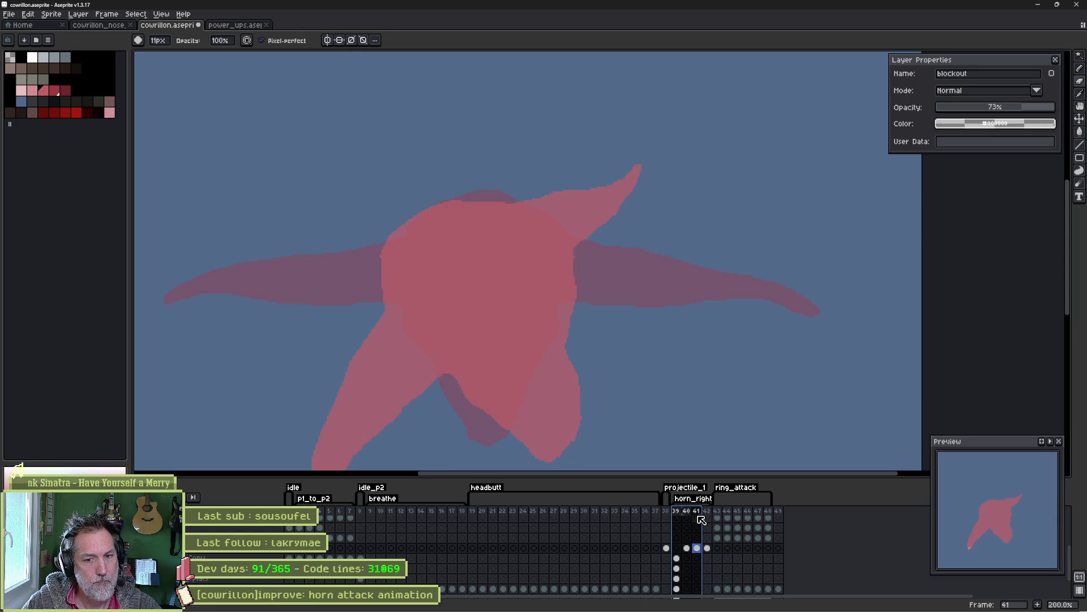
{"action": "key", "text": "Left"}
{"action": "key", "text": "Right"}
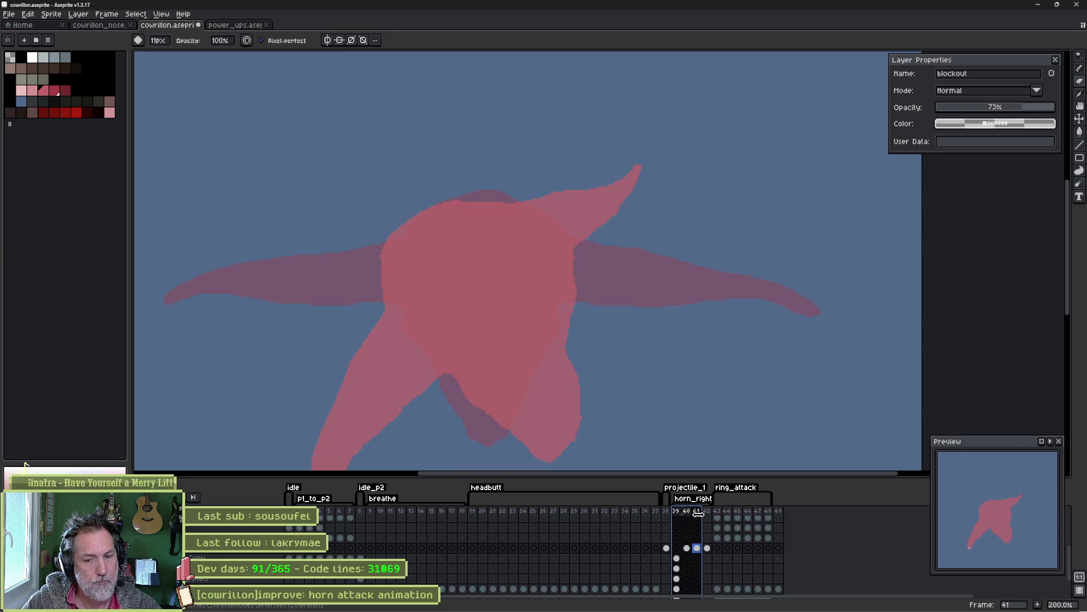
{"action": "key", "text": "Left"}
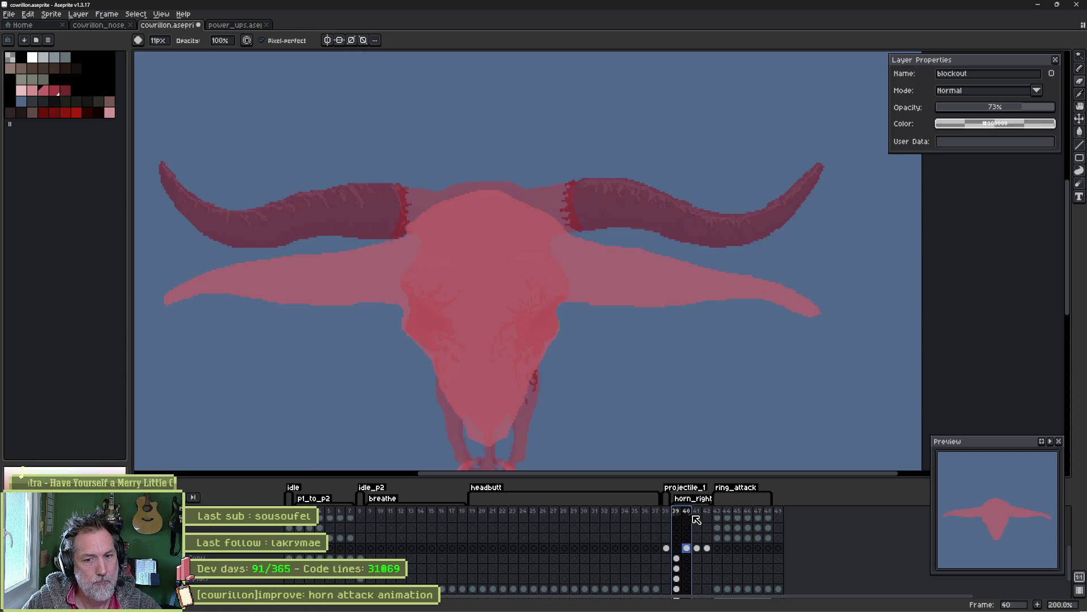
{"action": "key", "text": "Right"}
{"action": "key", "text": "Right"}
{"action": "left_click", "coordinate": [700, 512]}
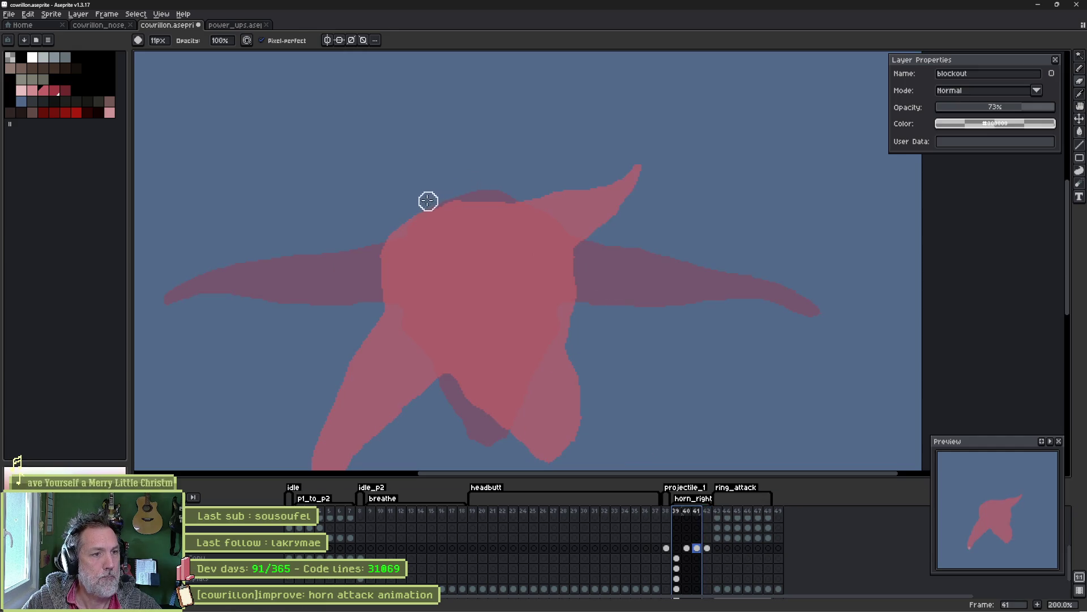
Round off the body's upper-left edge on frame 41 and scrub frames 39–41 to check.
{"action": "mouse_move", "coordinate": [372, 282]}
{"action": "left_mouse_down"}
{"action": "mouse_move", "coordinate": [374, 301]}
{"action": "mouse_move", "coordinate": [432, 210]}
{"action": "left_mouse_up"}
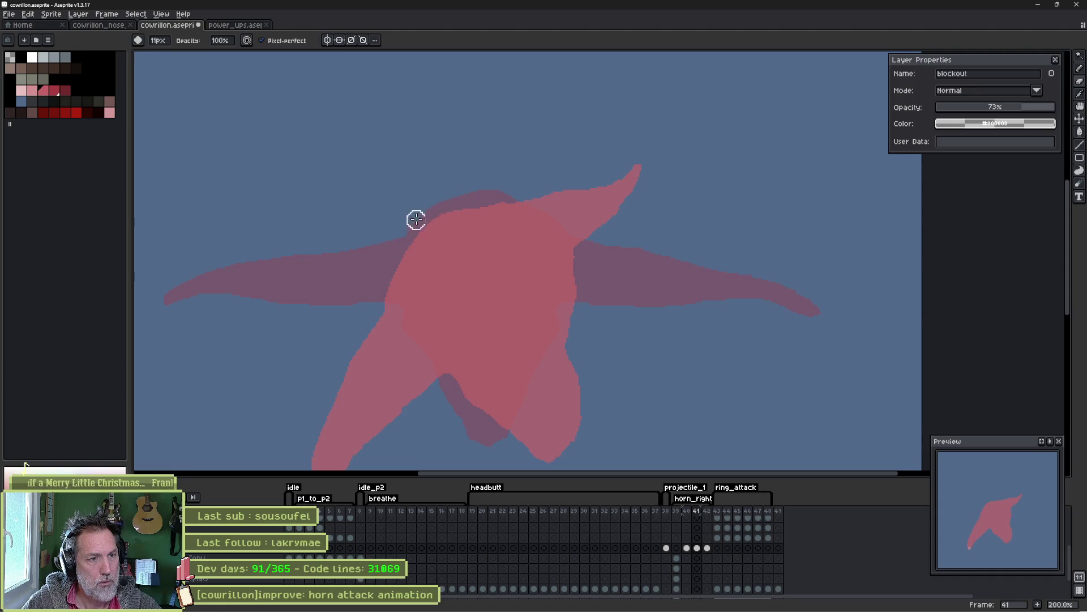
{"action": "key", "text": "e"}
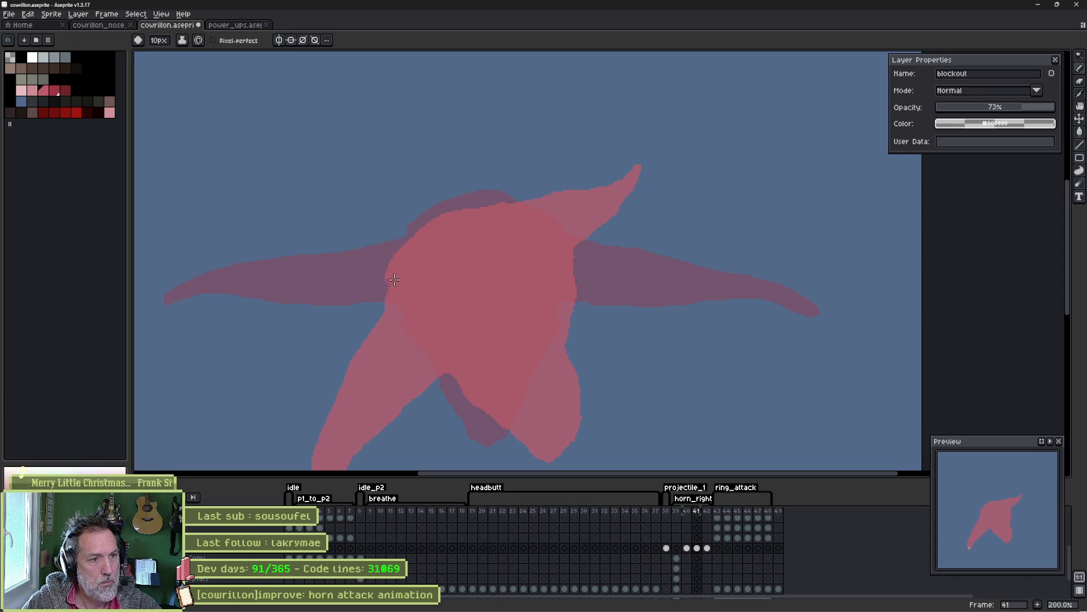
{"action": "mouse_move", "coordinate": [679, 512]}
{"action": "left_mouse_down"}
{"action": "mouse_move", "coordinate": [709, 523]}
{"action": "mouse_move", "coordinate": [680, 523]}
{"action": "mouse_move", "coordinate": [711, 522]}
{"action": "left_mouse_up"}
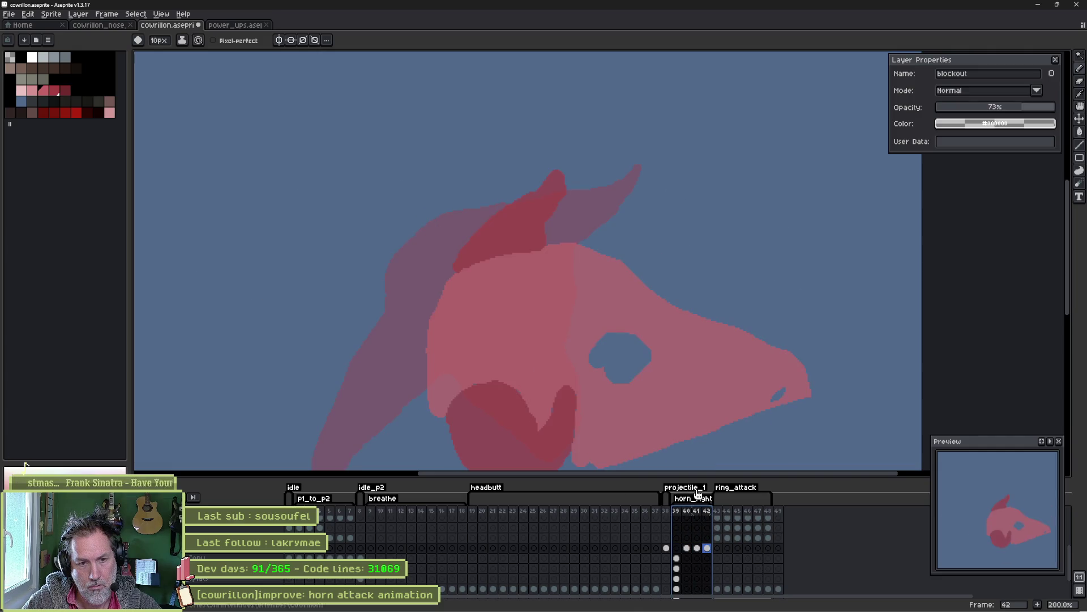
{"action": "scroll", "coordinate": [547, 339], "scroll_direction": "down", "scroll_amount": 1}
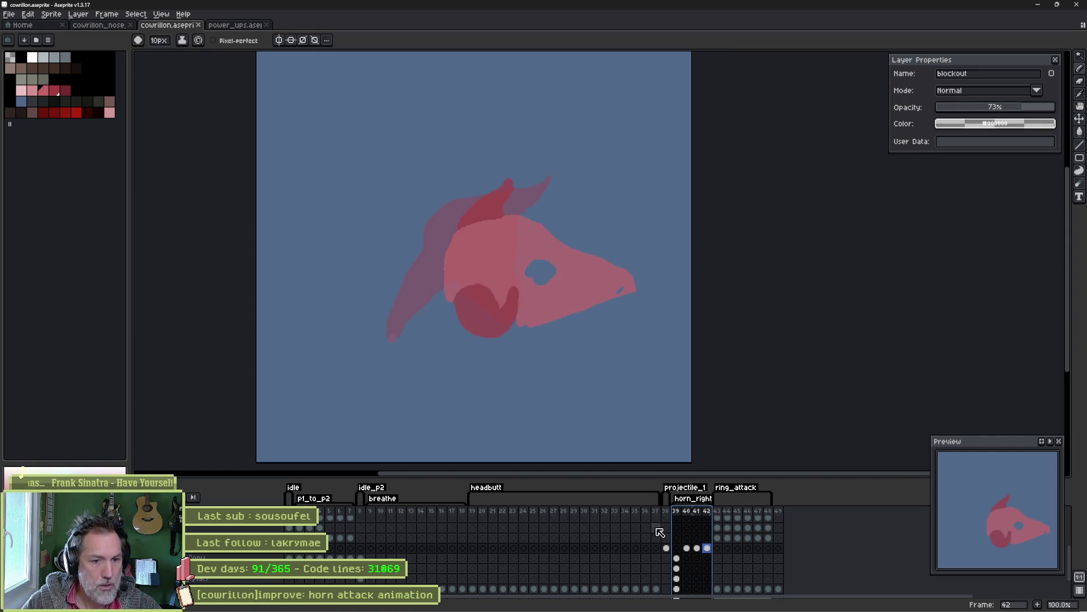
Flip through frames 40–42, settle on frame 41, and show the next frame as an onion skin.
{"action": "left_click", "coordinate": [708, 521]}
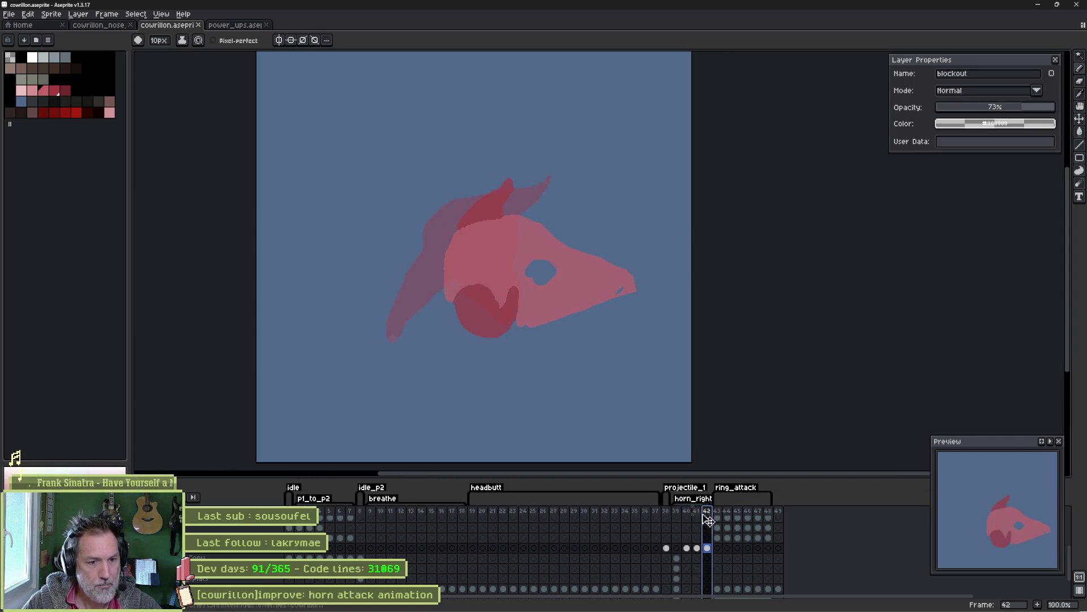
{"action": "left_click", "coordinate": [700, 512]}
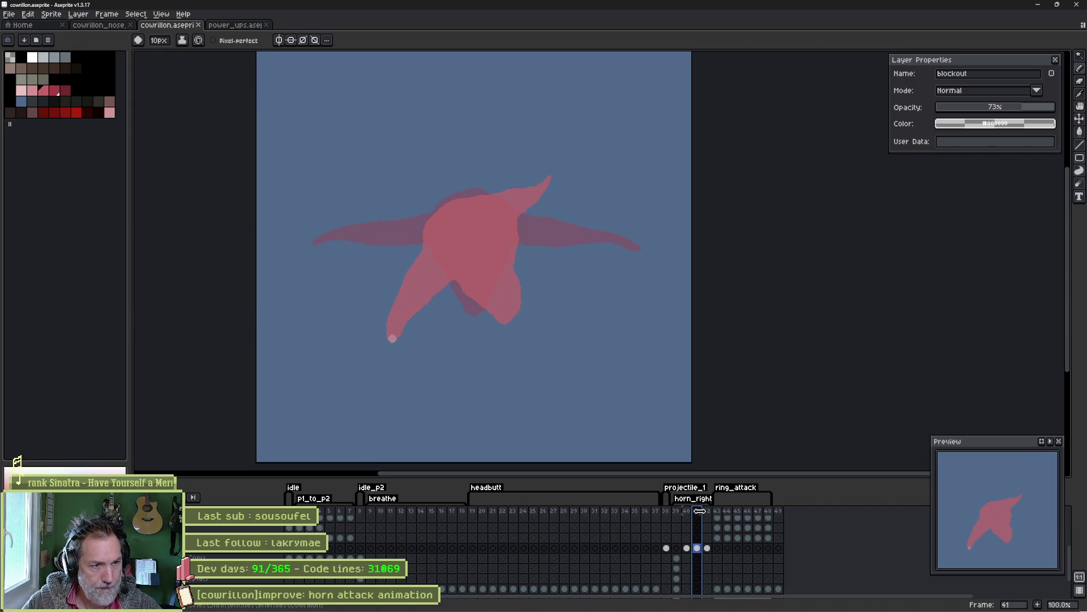
{"action": "left_click", "coordinate": [689, 512]}
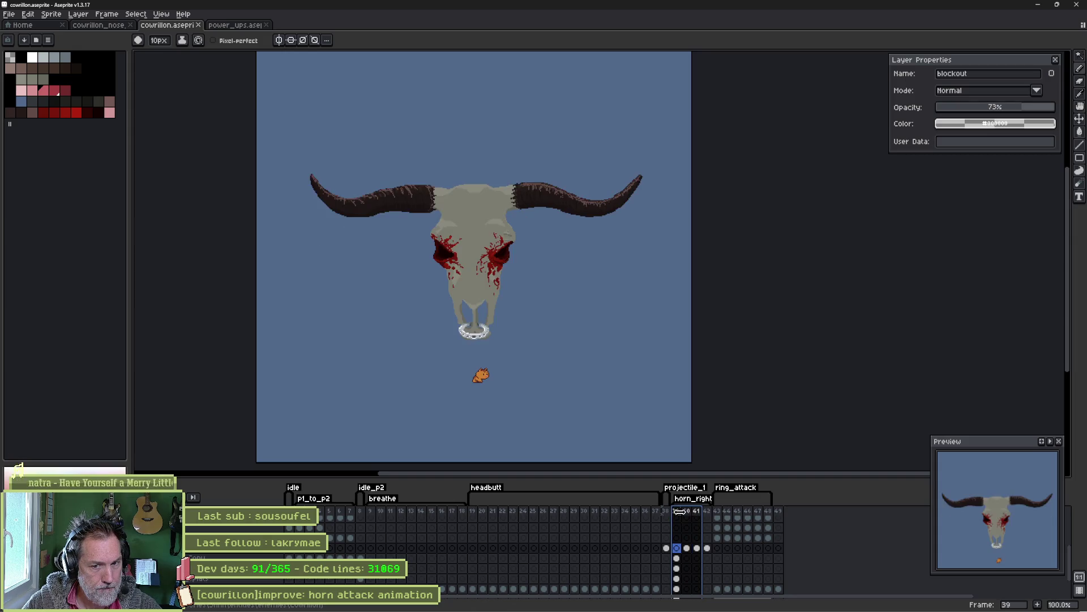
{"action": "left_click", "coordinate": [697, 511]}
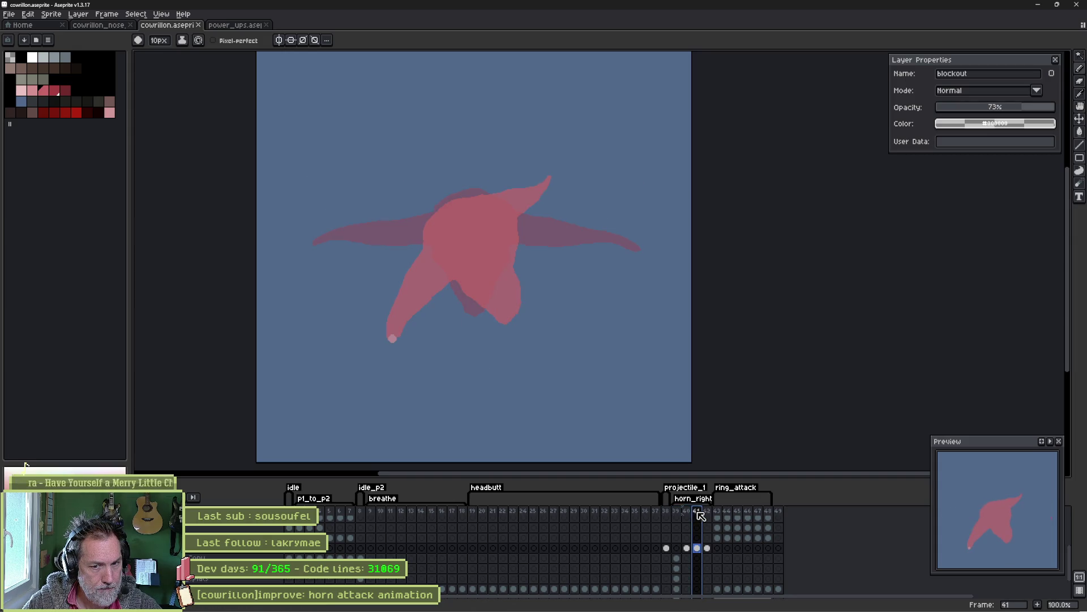
{"action": "left_click", "coordinate": [708, 511]}
{"action": "key", "text": "Left"}
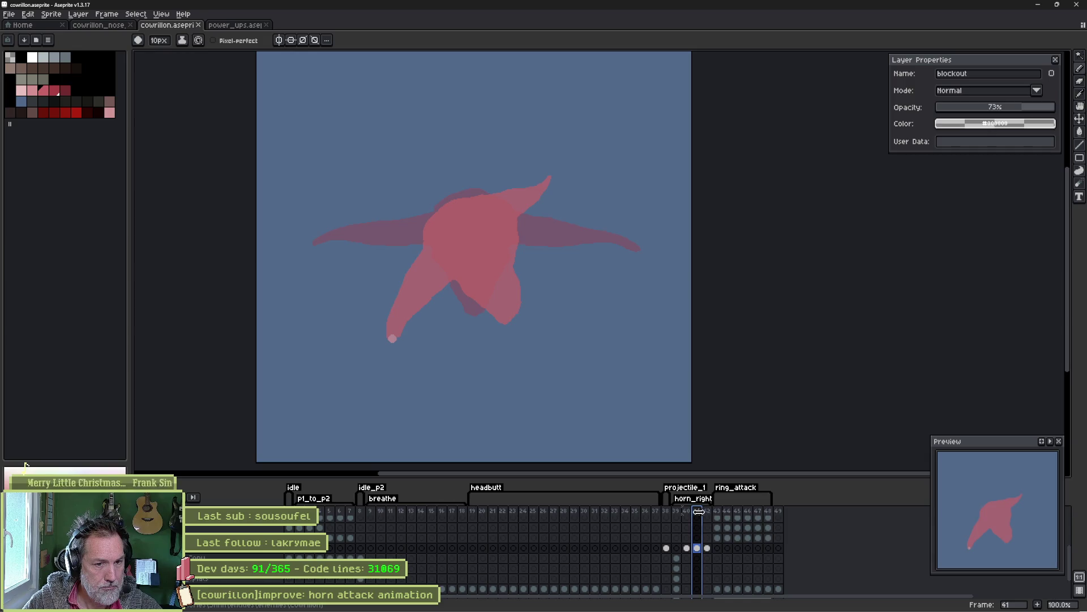
{"action": "left_click_drag", "start_coordinate": [699, 512], "coordinate": [709, 512]}
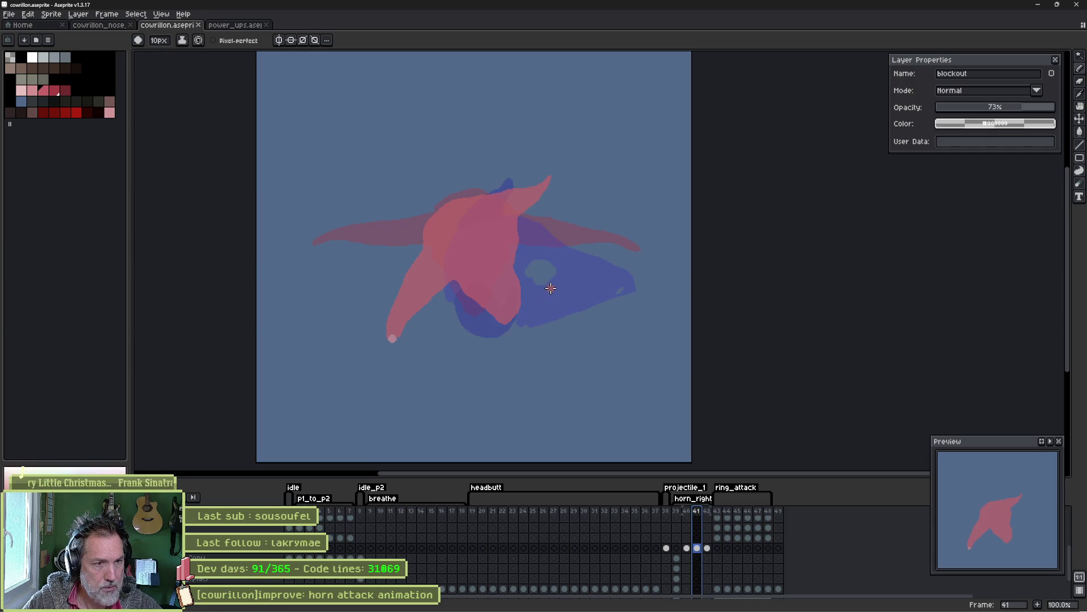
Paint a curved pink stroke on the pose, then erase pink along the blob's bottom with a 13px brush.
{"action": "left_click", "coordinate": [513, 227]}
{"action": "mouse_move", "coordinate": [534, 249]}
{"action": "left_mouse_down"}
{"action": "mouse_move", "coordinate": [560, 292]}
{"action": "mouse_move", "coordinate": [555, 308]}
{"action": "mouse_move", "coordinate": [544, 298]}
{"action": "mouse_move", "coordinate": [552, 316]}
{"action": "mouse_move", "coordinate": [513, 302]}
{"action": "mouse_move", "coordinate": [524, 299]}
{"action": "mouse_move", "coordinate": [527, 272]}
{"action": "mouse_move", "coordinate": [509, 246]}
{"action": "left_mouse_up"}
{"action": "key", "text": "plus"}
{"action": "key", "text": "plus"}
{"action": "key", "text": "plus"}
{"action": "key", "text": "e"}
{"action": "mouse_move", "coordinate": [525, 332]}
{"action": "left_mouse_down"}
{"action": "mouse_move", "coordinate": [512, 318]}
{"action": "mouse_move", "coordinate": [534, 332]}
{"action": "mouse_move", "coordinate": [497, 315]}
{"action": "left_mouse_up"}
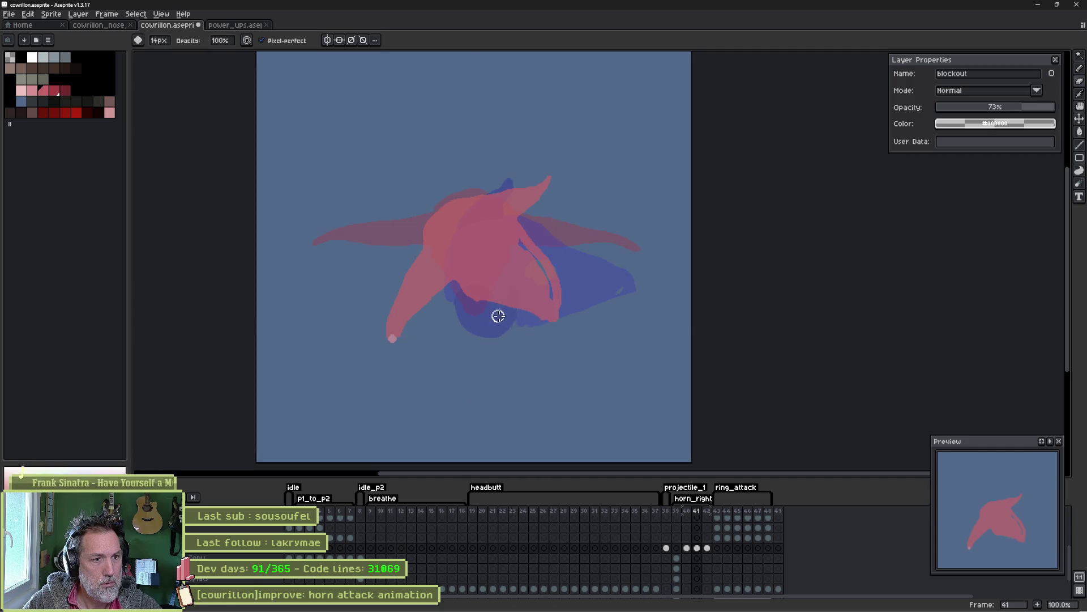
Flip back and forth between the frame-39 skull art and the blockout frames to compare.
{"action": "key", "text": "Left"}
{"action": "key", "text": "Left"}
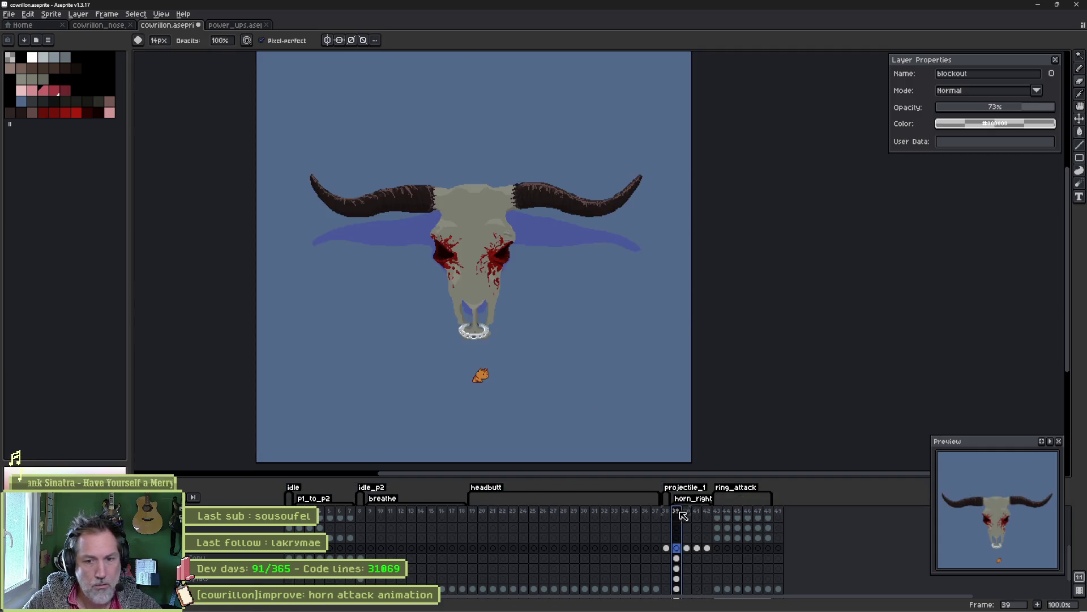
{"action": "key", "text": "Right"}
{"action": "key", "text": "Right"}
{"action": "key", "text": "Left"}
{"action": "key", "text": "Left"}
{"action": "key", "text": "Right"}
{"action": "key", "text": "Right"}
{"action": "key", "text": "Left"}
{"action": "key", "text": "Left"}
{"action": "key", "text": "Right"}
{"action": "key", "text": "Right"}
{"action": "key", "text": "Left"}
{"action": "key", "text": "Left"}
{"action": "key", "text": "Right"}
{"action": "key", "text": "Left"}
{"action": "key", "text": "Right"}
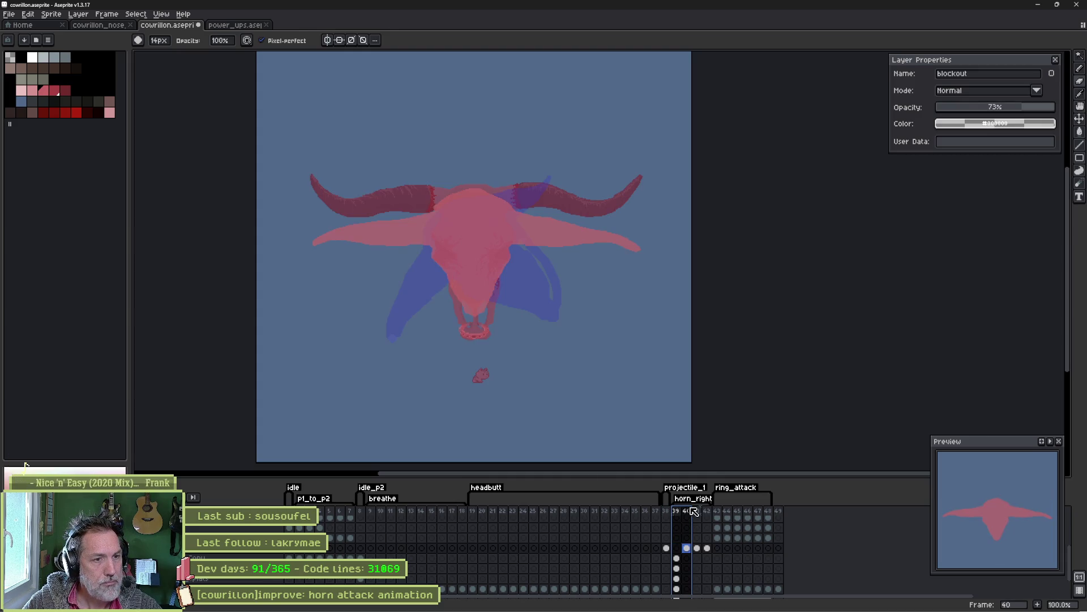
{"action": "key", "text": "Left"}
Compare the frame 40 and 41 blockout poses, ending on frame 41.
{"action": "left_click", "coordinate": [685, 511]}
{"action": "left_click", "coordinate": [696, 511]}
{"action": "left_click", "coordinate": [687, 511]}
{"action": "left_click", "coordinate": [699, 511]}
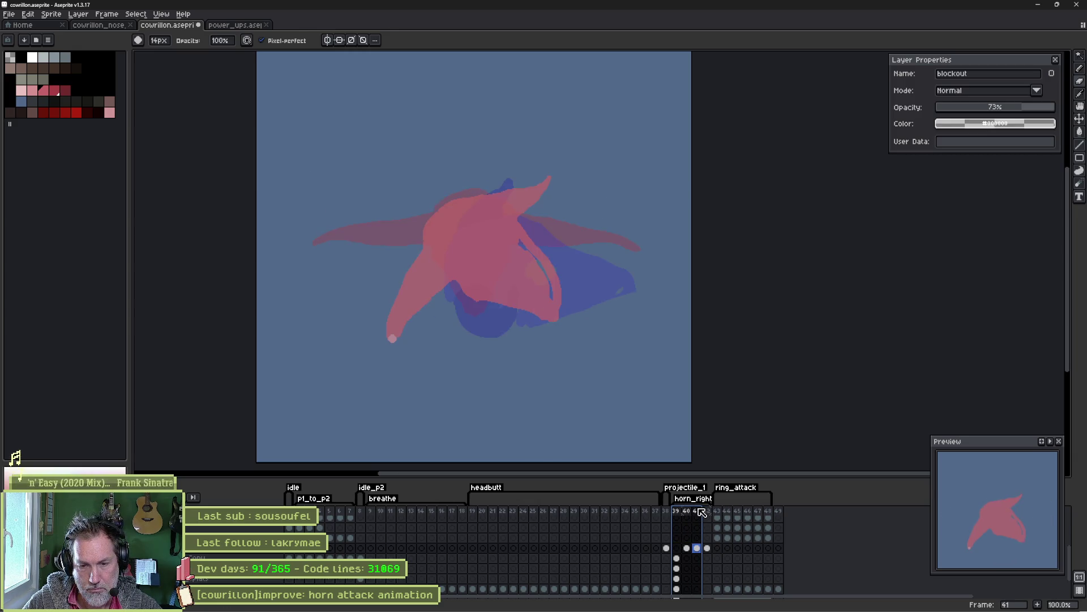
Play the horn_right frames, clear the multi-frame selection on frame 41, and switch to the eraser.
{"action": "key", "text": "Return"}
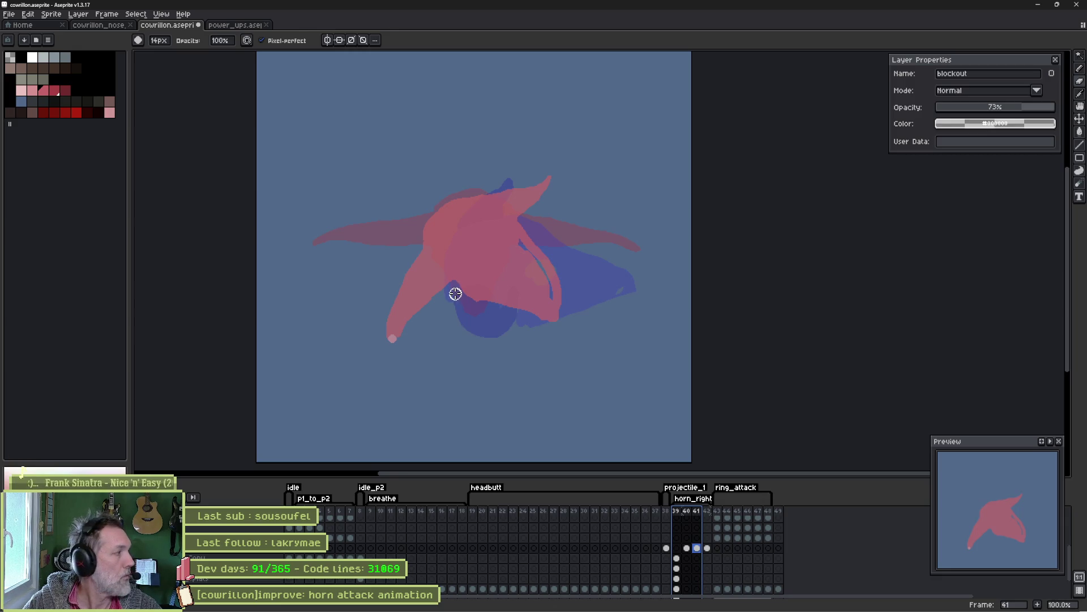
{"action": "key", "text": "Escape"}
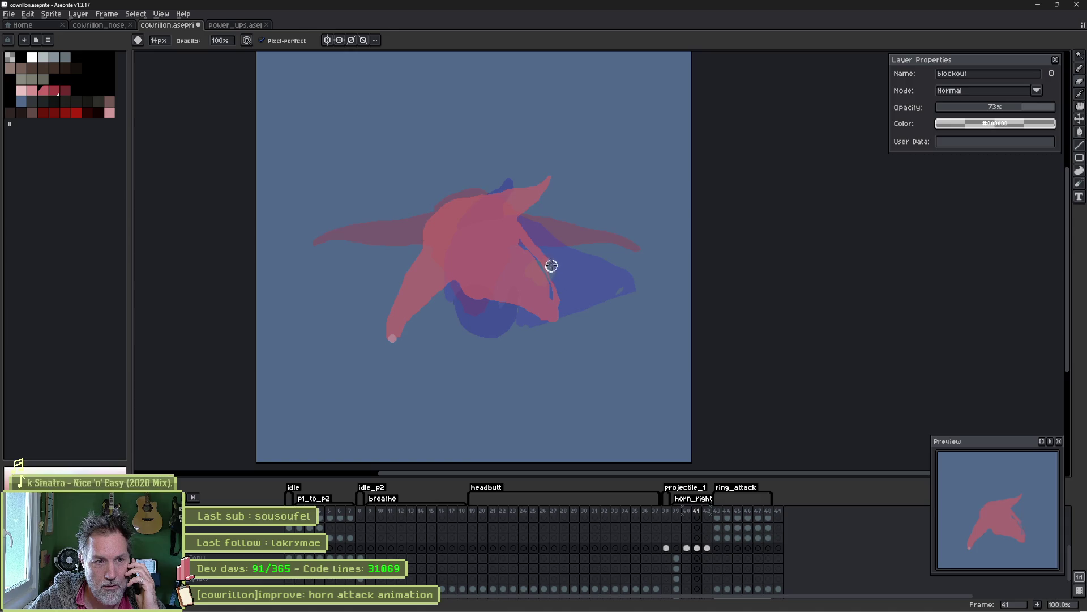
{"action": "key", "text": "e"}
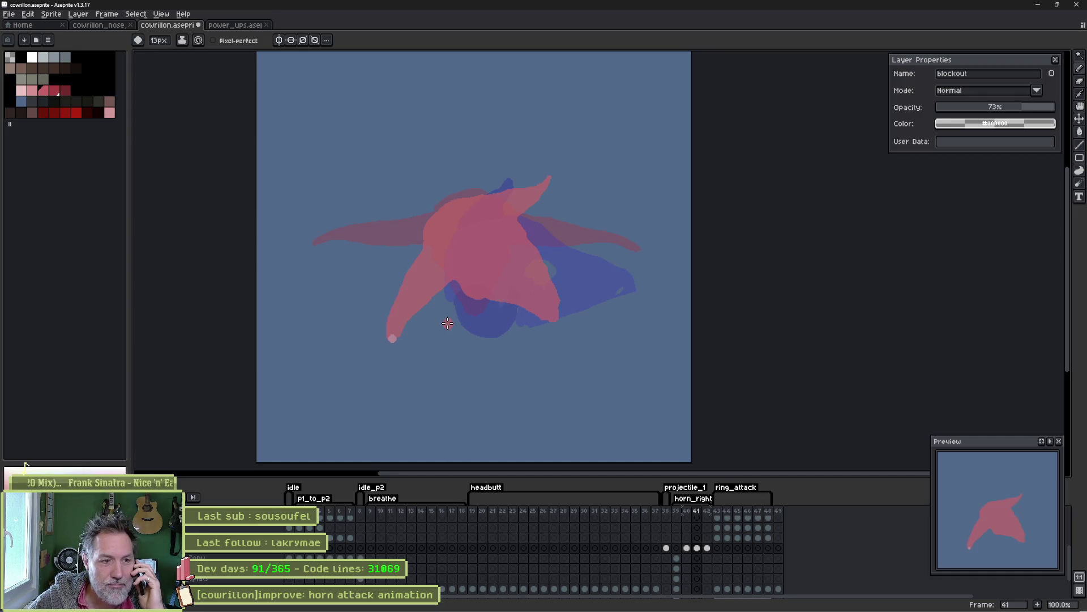
Lasso the lower-left pink horn tip on frame 41 and nudge it slightly up and right.
{"action": "key", "text": "m"}
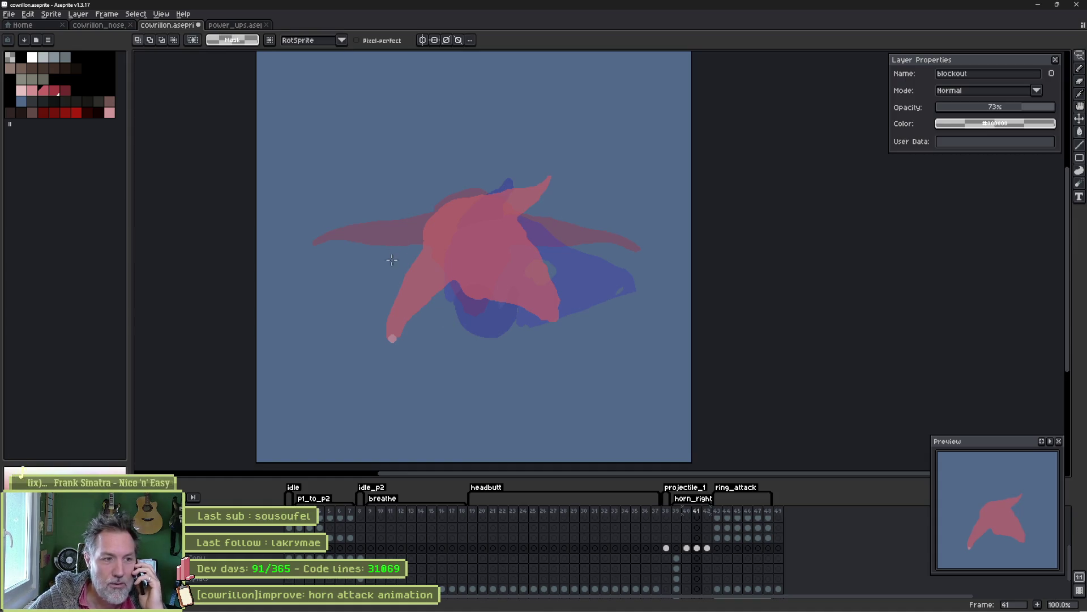
{"action": "mouse_move", "coordinate": [386, 290]}
{"action": "left_mouse_down"}
{"action": "mouse_move", "coordinate": [433, 360]}
{"action": "mouse_move", "coordinate": [362, 298]}
{"action": "left_mouse_up"}
{"action": "left_click_drag", "start_coordinate": [413, 324], "coordinate": [418, 309]}
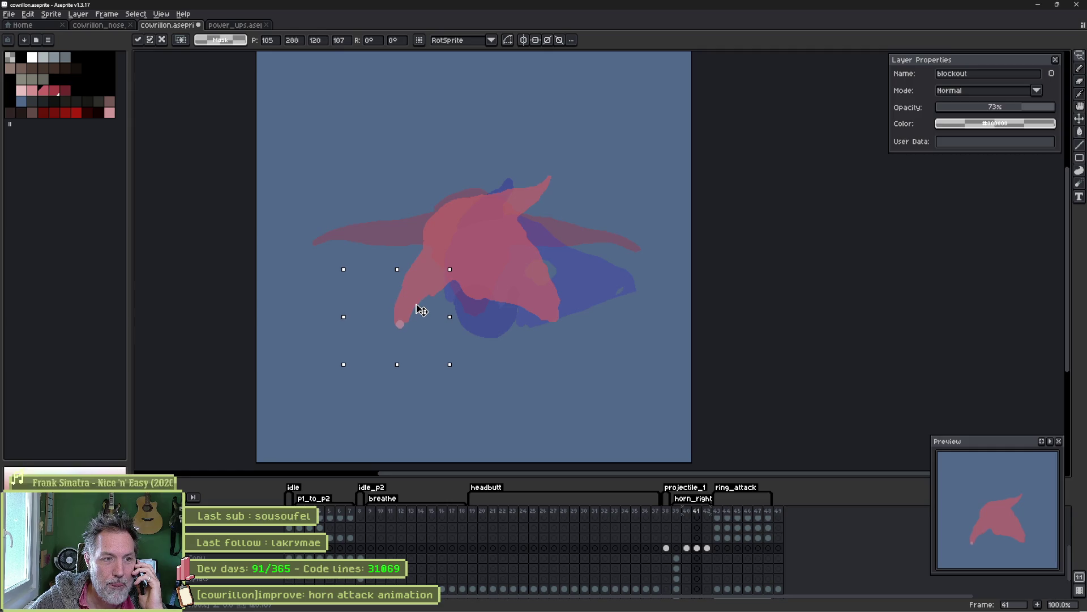
{"action": "left_click", "coordinate": [677, 512]}
{"action": "mouse_move", "coordinate": [677, 513]}
{"action": "left_mouse_down"}
{"action": "mouse_move", "coordinate": [708, 514]}
{"action": "mouse_move", "coordinate": [677, 514]}
{"action": "left_mouse_up"}
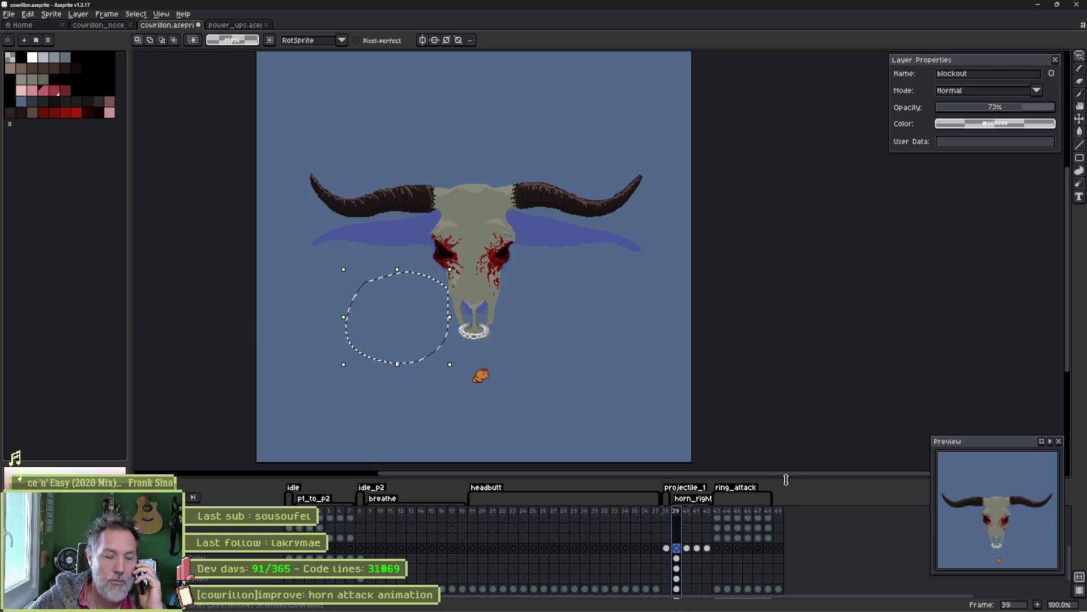
{"action": "key", "text": "ctrl+d"}
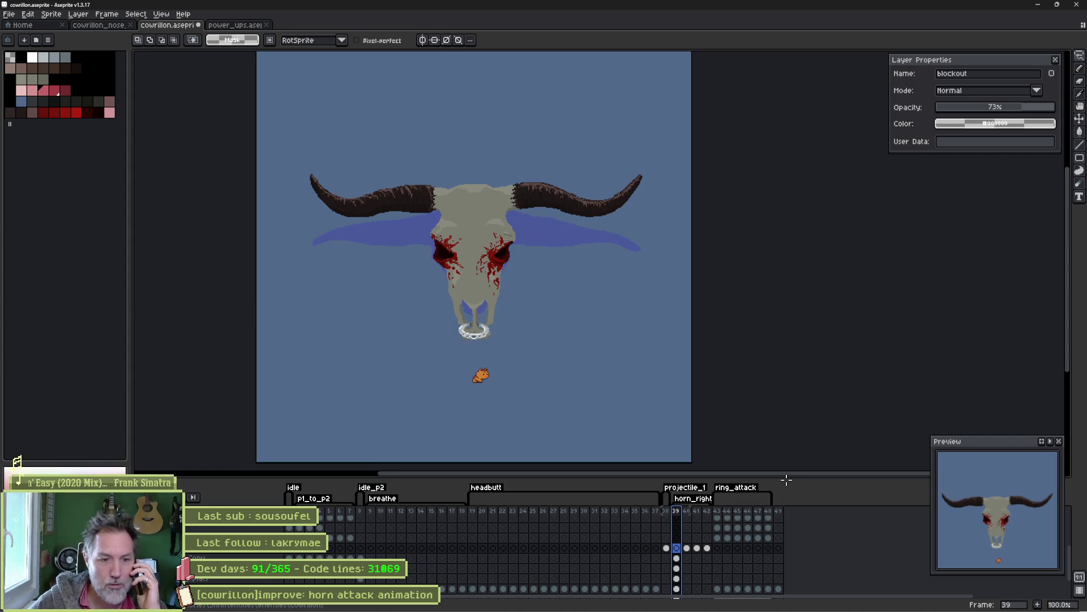
{"action": "left_click", "coordinate": [690, 513]}
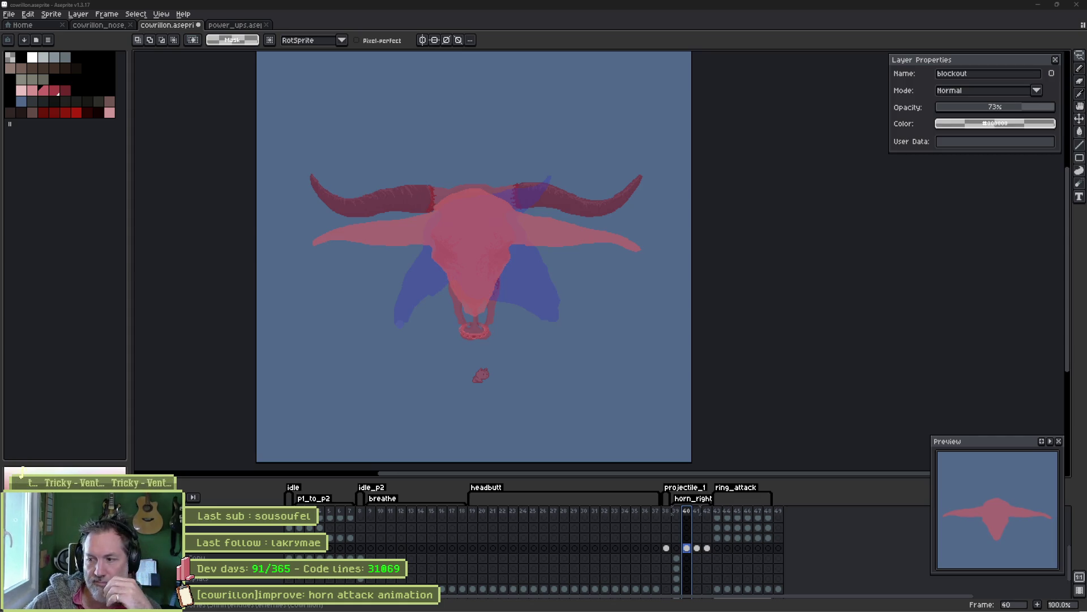
{"action": "left_click", "coordinate": [679, 511]}
Duplicate the frame-39 skull art as a new frame 40 and select its cels for moving.
{"action": "mouse_move", "coordinate": [683, 512]}
{"action": "left_mouse_down"}
{"action": "mouse_move", "coordinate": [697, 513]}
{"action": "mouse_move", "coordinate": [683, 514]}
{"action": "left_mouse_up"}
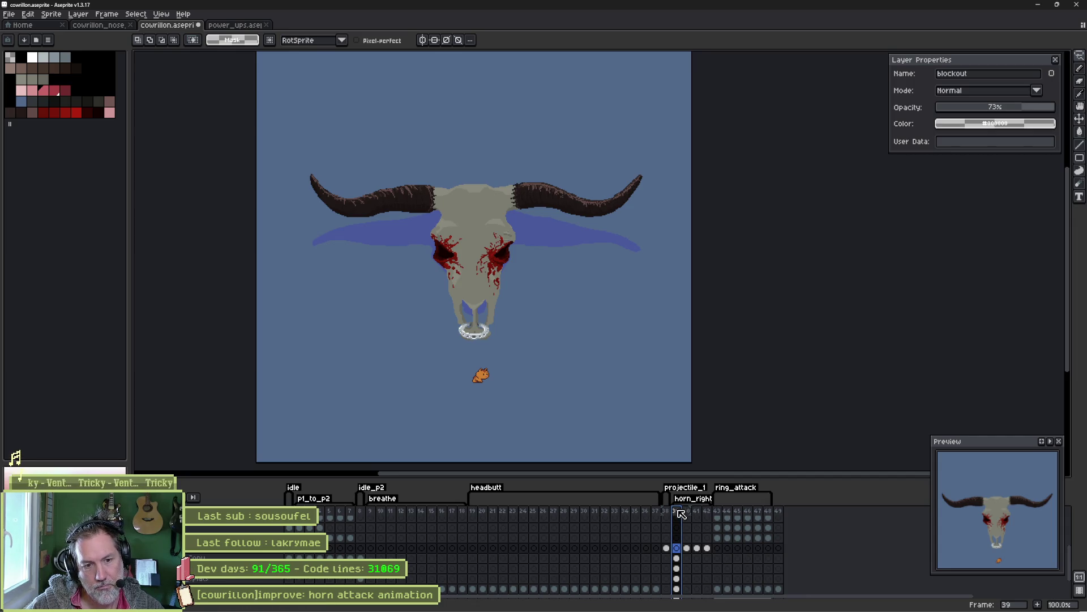
{"action": "key", "text": "alt+n"}
{"action": "key", "text": "v"}
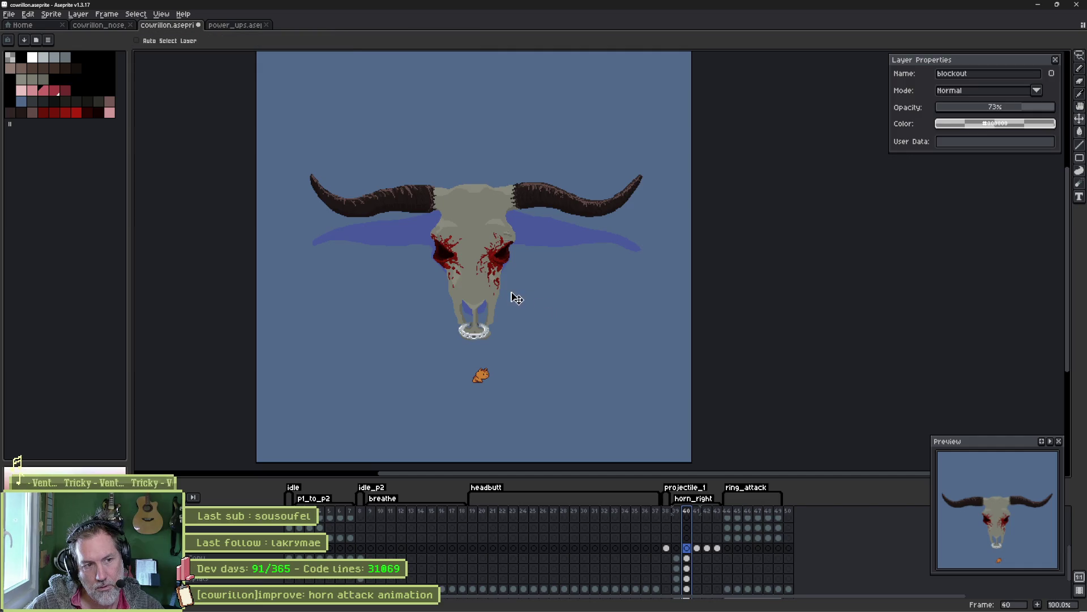
{"action": "left_click", "coordinate": [481, 285]}
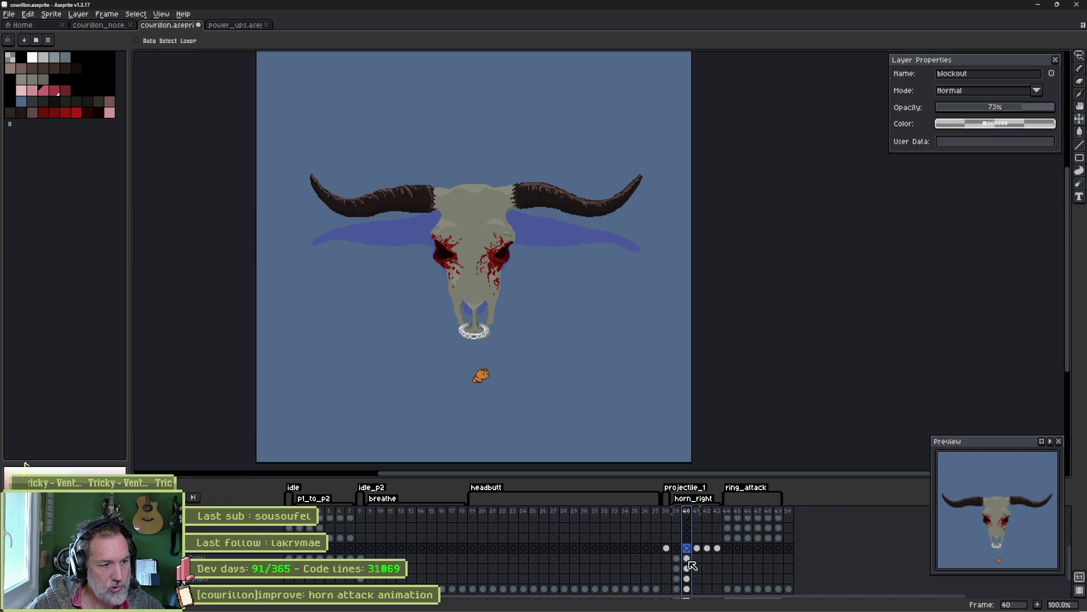
{"action": "left_click_drag", "start_coordinate": [690, 561], "coordinate": [689, 588]}
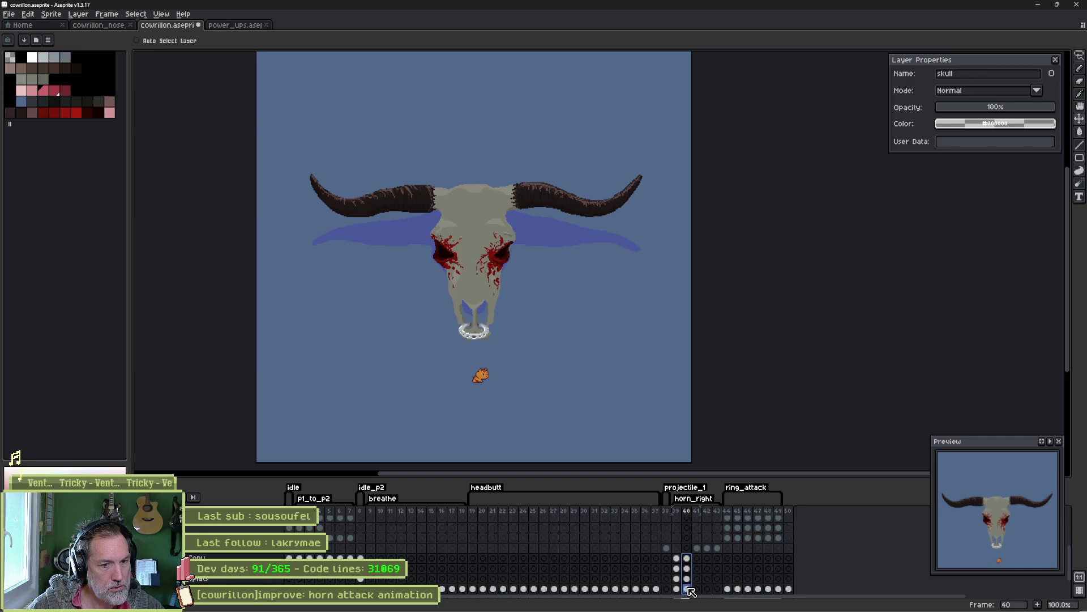
Lift the skull and horns on frame 40, then nudge the nose ring up to match.
{"action": "left_click_drag", "start_coordinate": [483, 276], "coordinate": [482, 267]}
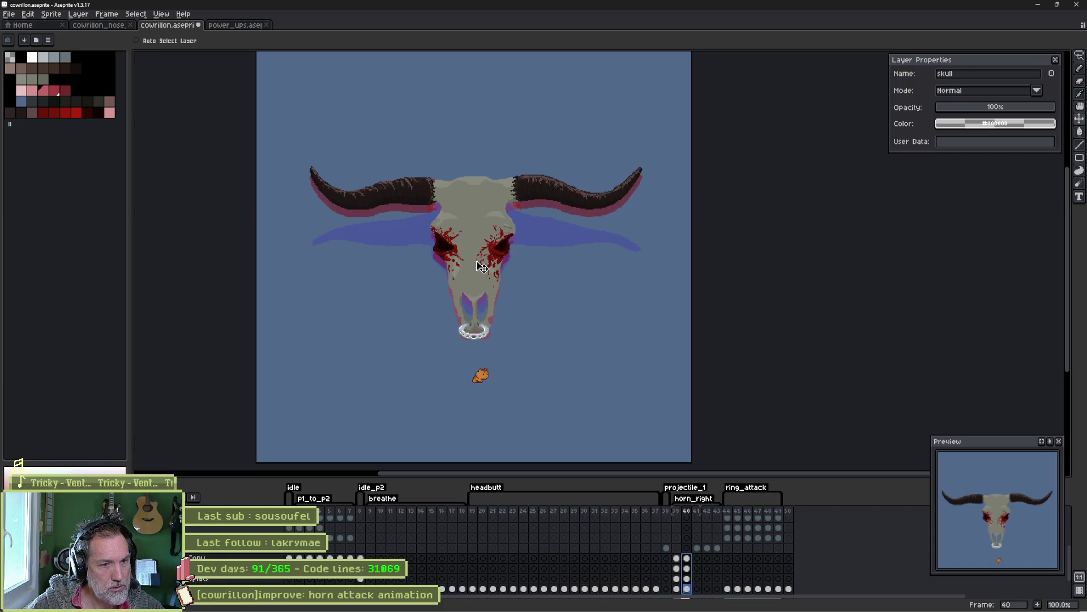
{"action": "mouse_move", "coordinate": [676, 511]}
{"action": "left_mouse_down"}
{"action": "mouse_move", "coordinate": [703, 520]}
{"action": "mouse_move", "coordinate": [687, 518]}
{"action": "left_mouse_up"}
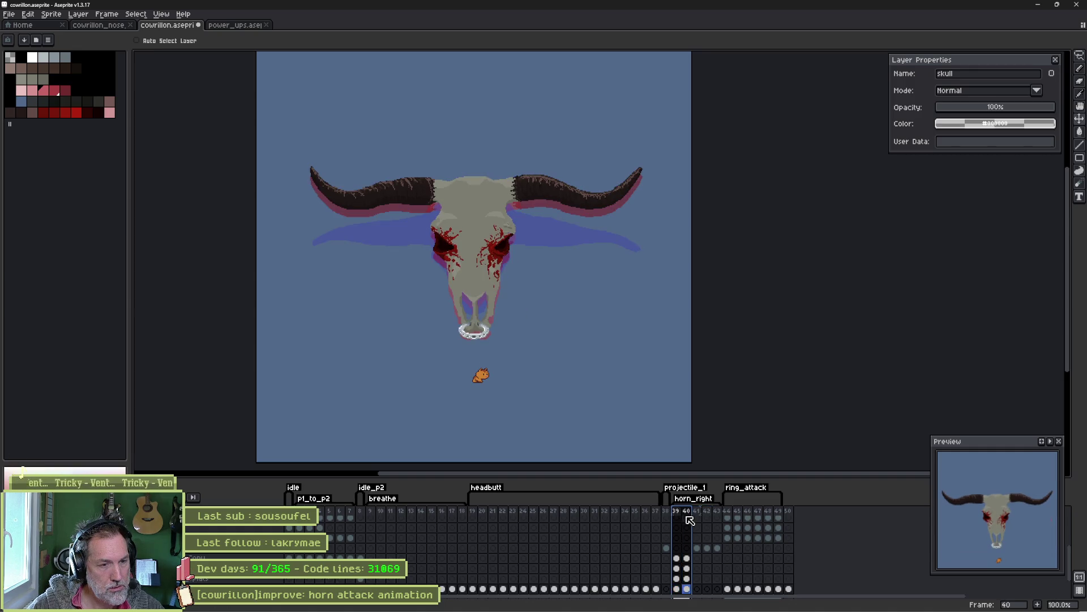
{"action": "key", "text": "m"}
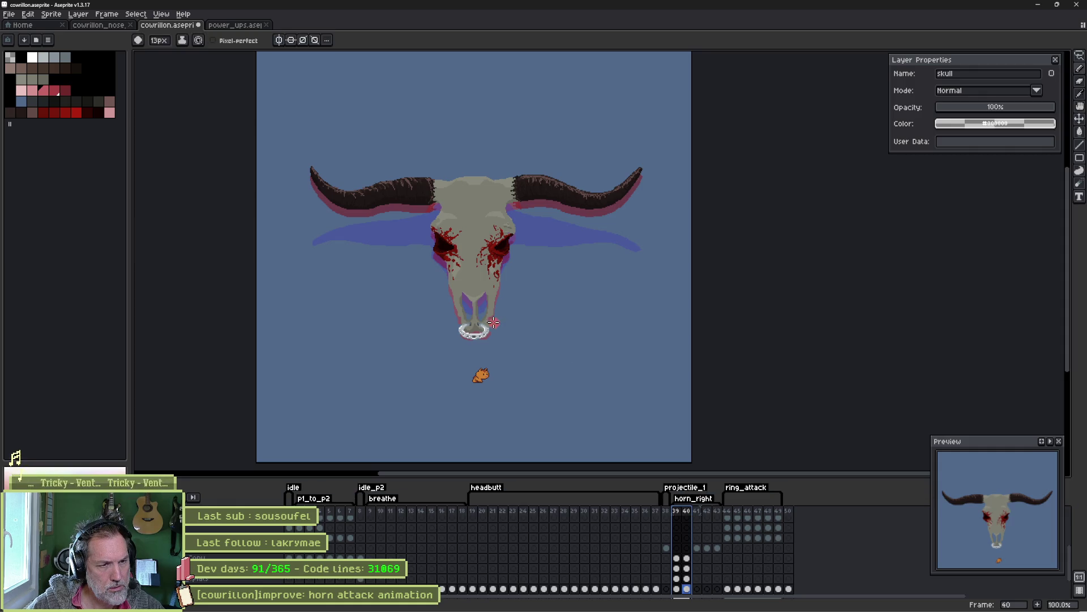
{"action": "left_click", "coordinate": [479, 331], "text": "ctrl"}
{"action": "key", "text": "b"}
{"action": "scroll", "coordinate": [677, 578], "scroll_direction": "down", "scroll_amount": 1}
{"action": "scroll", "coordinate": [691, 576], "scroll_direction": "down", "scroll_amount": 2}
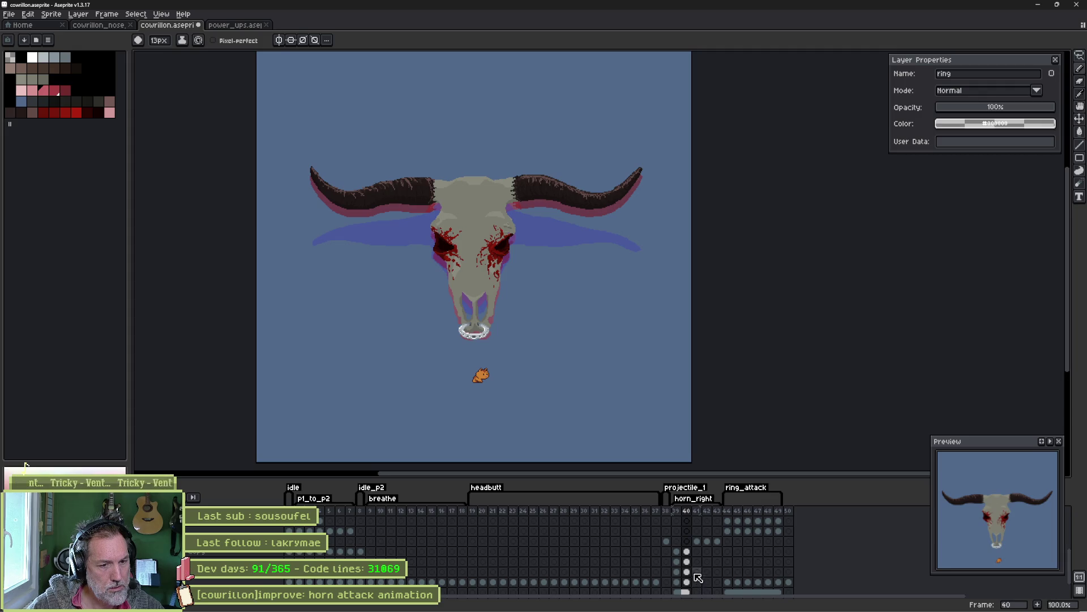
{"action": "left_click", "coordinate": [486, 339], "text": "ctrl"}
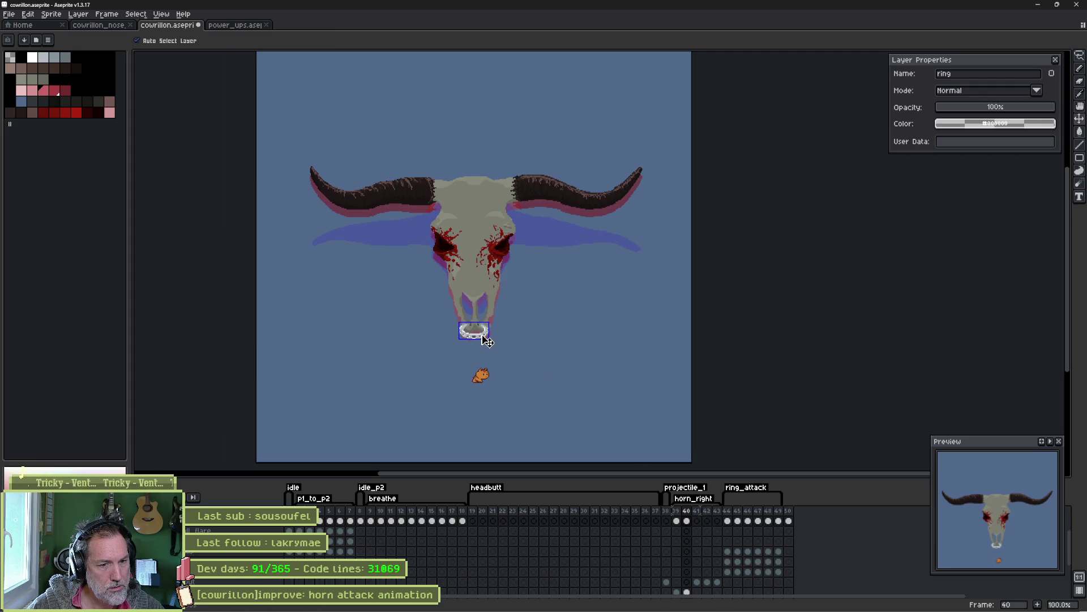
{"action": "left_click_drag", "start_coordinate": [487, 342], "coordinate": [487, 339]}
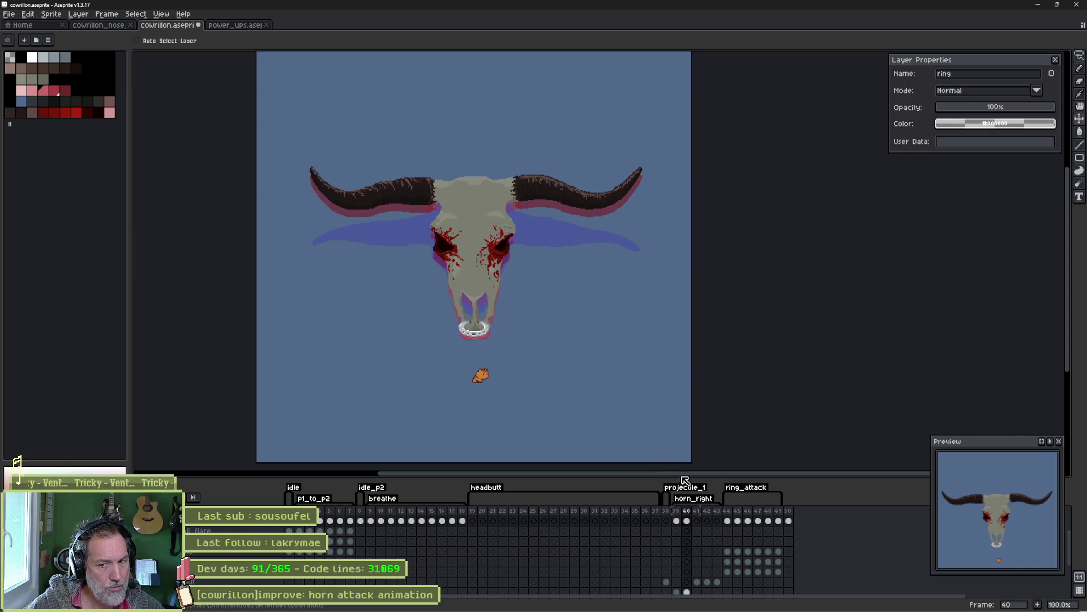
Insert two more duplicates of the raised skull as frames 41 and 42.
{"action": "left_click_drag", "start_coordinate": [676, 513], "coordinate": [697, 520]}
{"action": "key", "text": "alt+n"}
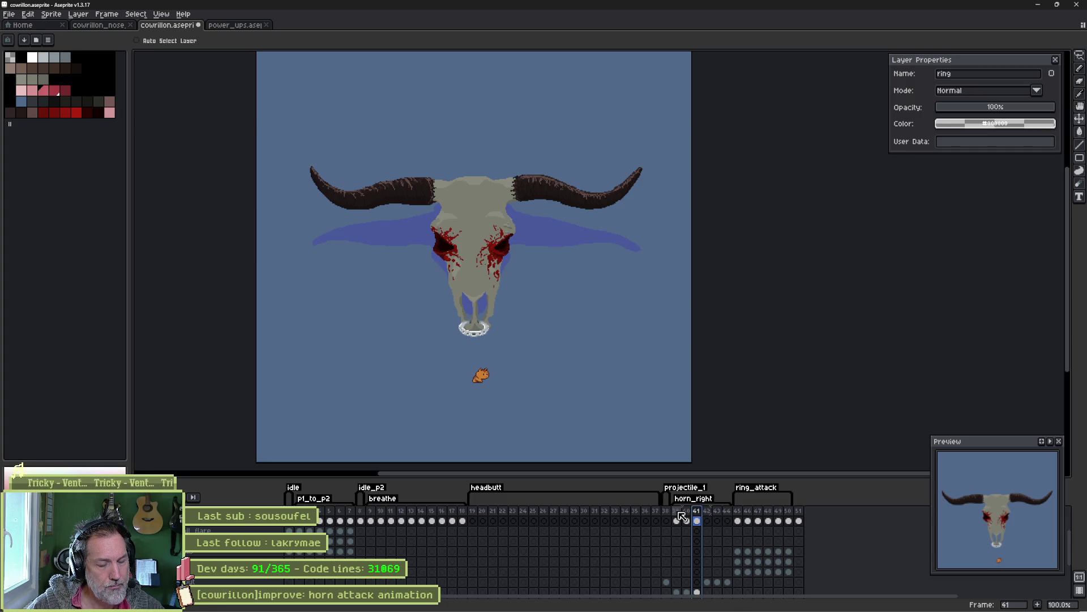
{"action": "left_click", "coordinate": [678, 513]}
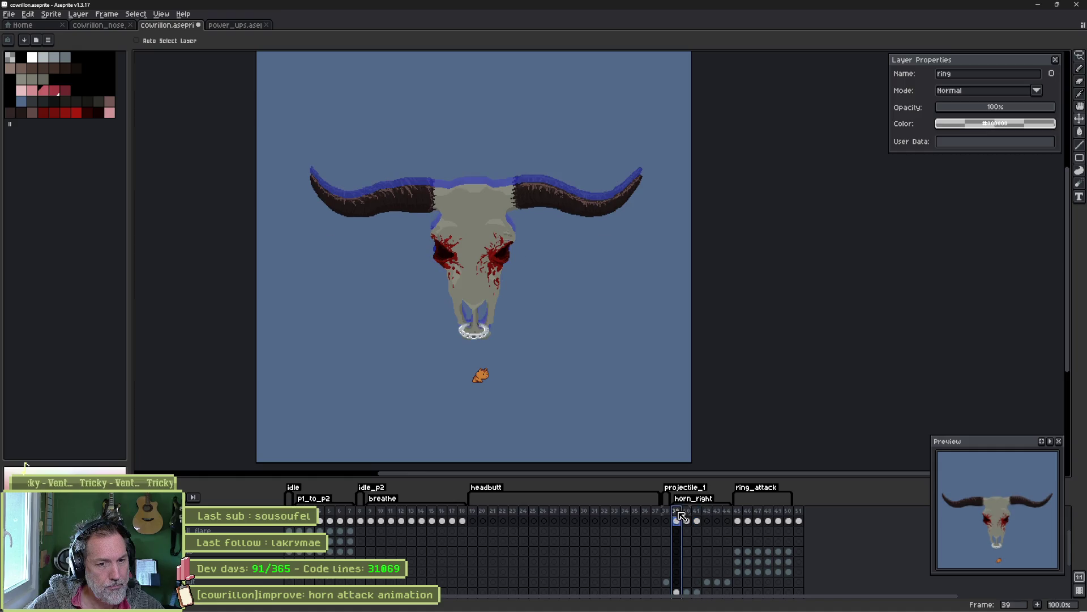
{"action": "left_click", "coordinate": [702, 515]}
{"action": "key", "text": "alt+n"}
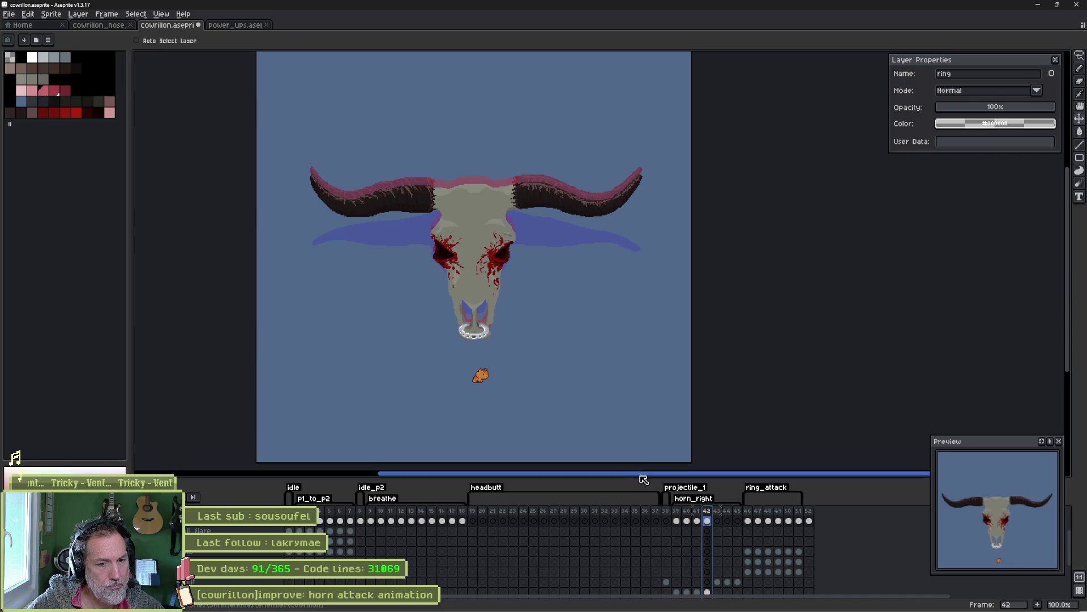
Confirm the horn_right tag runs from 39 to 45 and view a raised skull copy.
{"action": "double_click", "coordinate": [682, 512]}
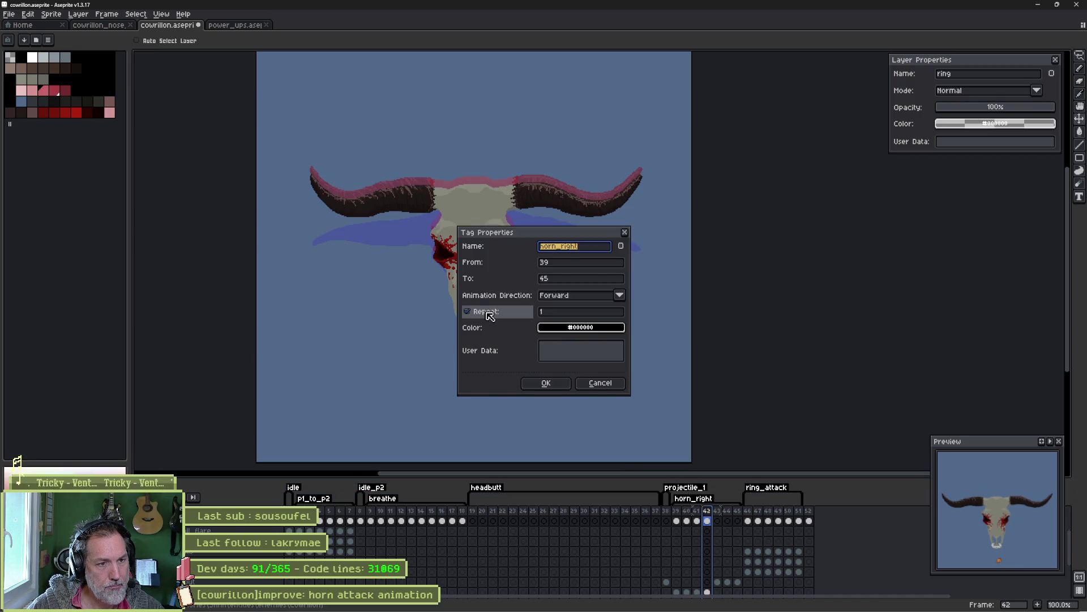
{"action": "key", "text": "Return"}
{"action": "left_click", "coordinate": [686, 512]}
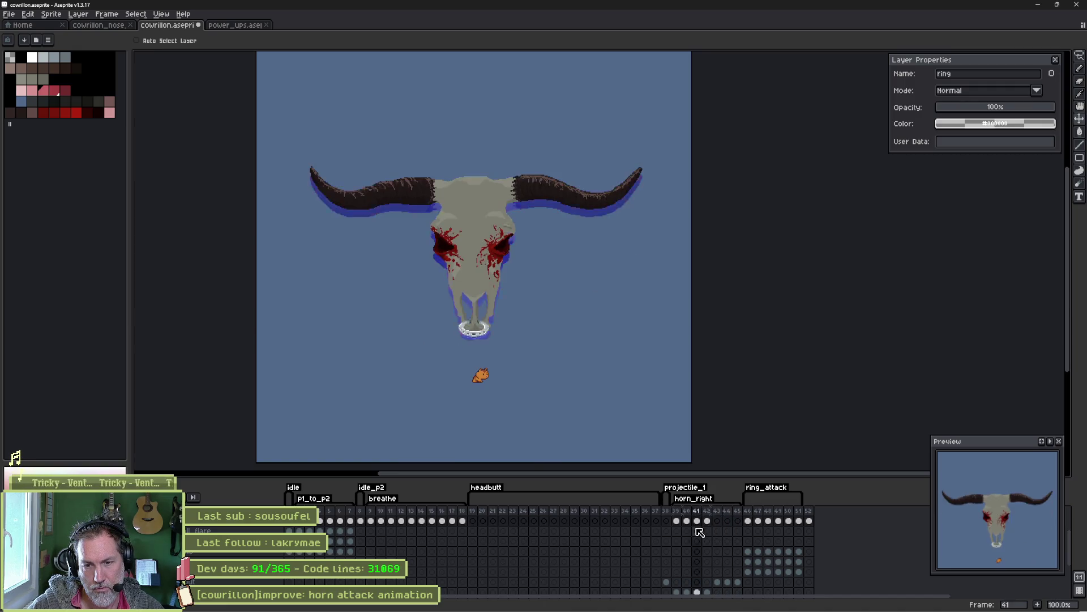
Save, then fill the lower curled hook blob under the head with light pink.
{"action": "key", "text": "ctrl+s"}
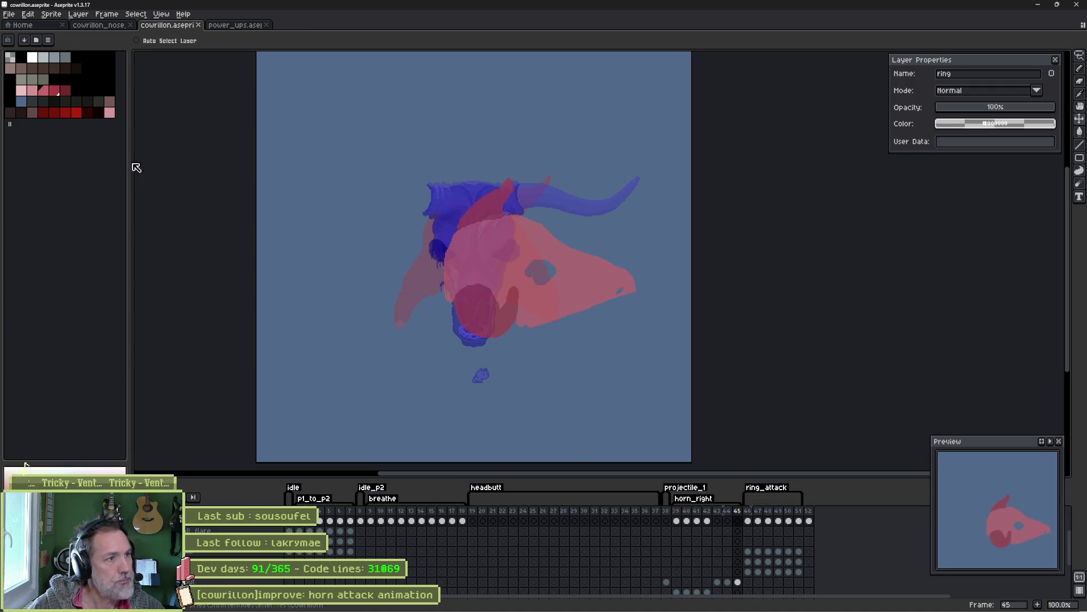
{"action": "key", "text": "ctrl+a"}
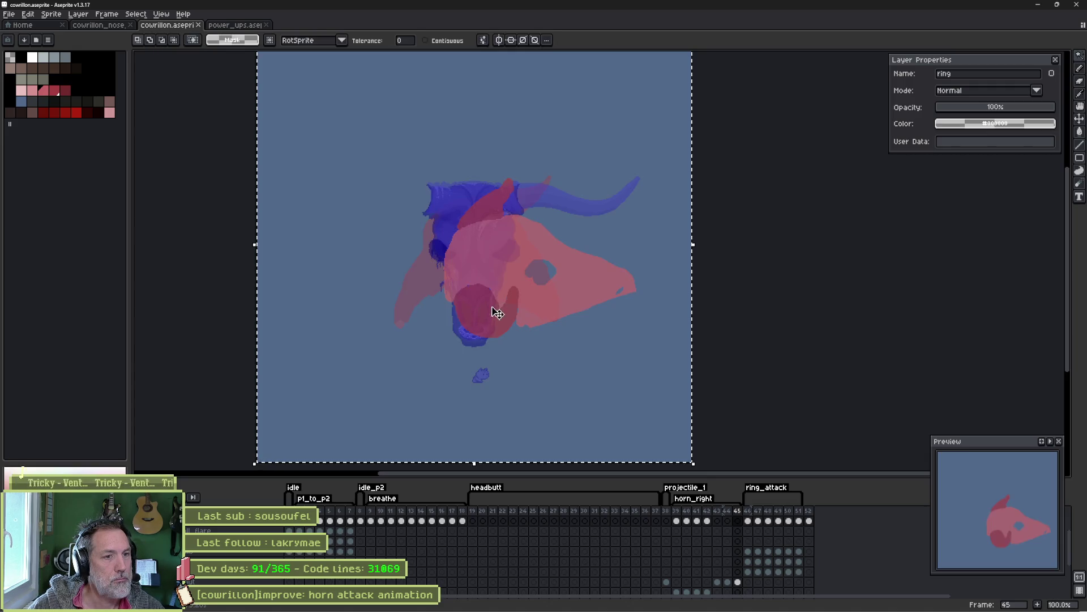
{"action": "left_click", "coordinate": [488, 317], "text": "ctrl"}
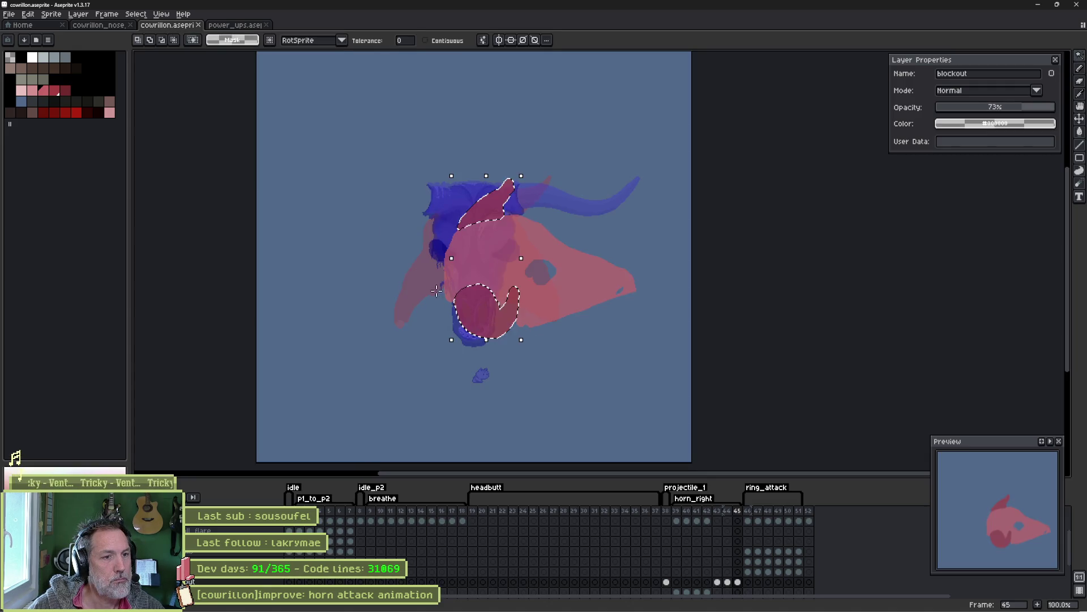
{"action": "key", "text": "ctrl+d"}
{"action": "left_click", "coordinate": [426, 40]}
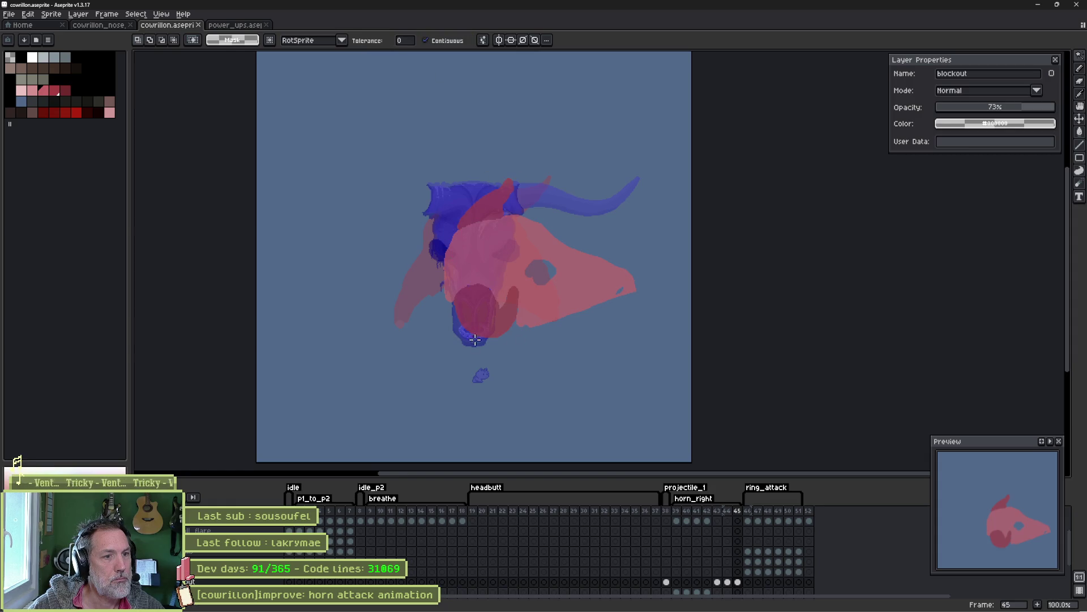
{"action": "left_click", "coordinate": [501, 310]}
{"action": "left_click", "coordinate": [32, 91]}
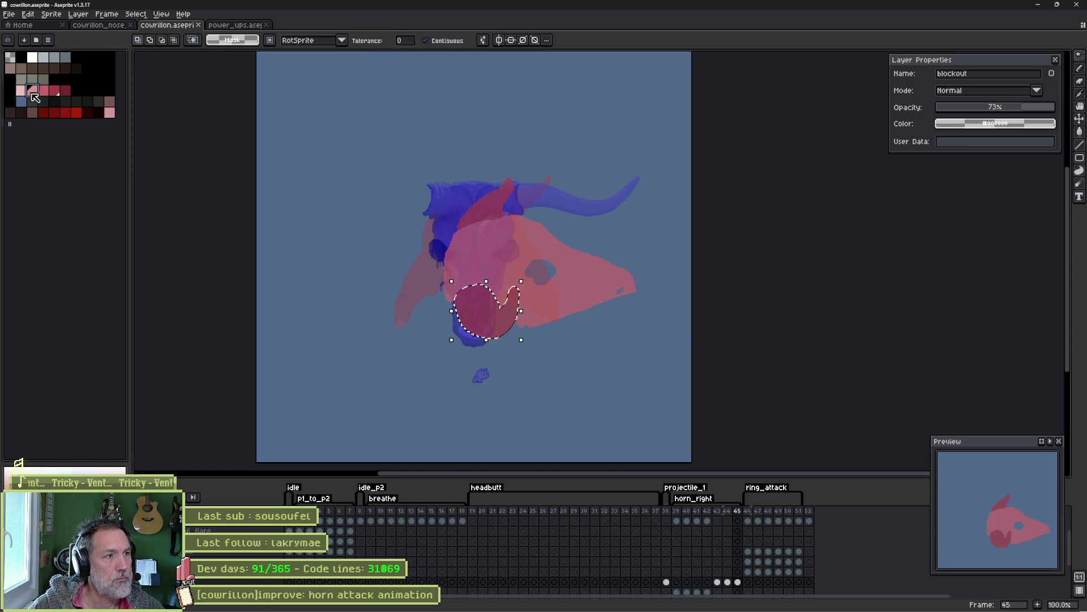
{"action": "key", "text": "g"}
{"action": "left_click", "coordinate": [484, 312]}
{"action": "key", "text": "ctrl+d"}
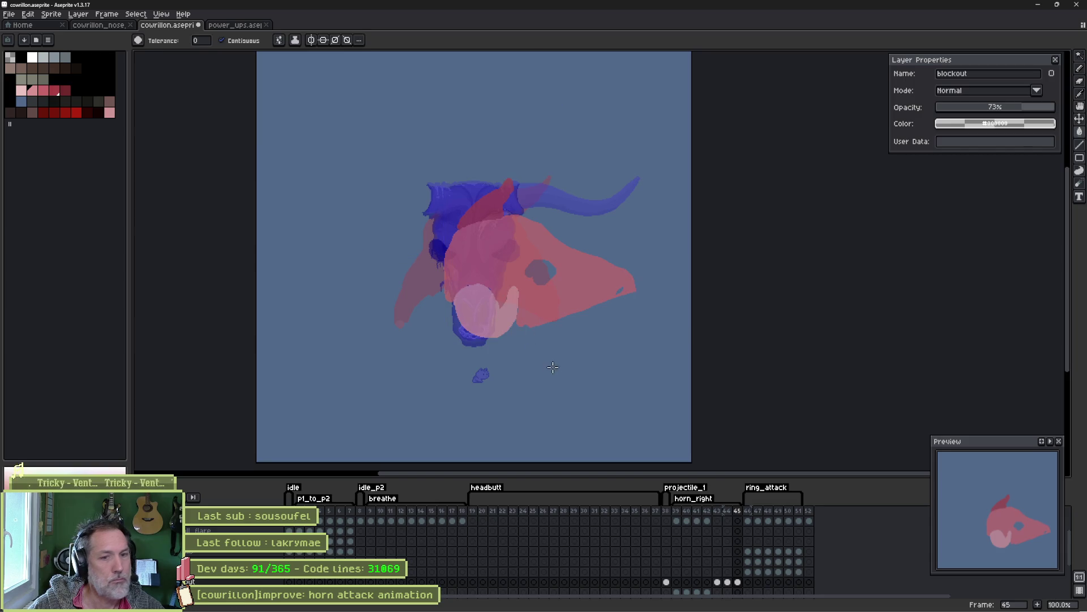
Preview the animation from frame 39 and save cowrillon.aseprite again.
{"action": "left_click", "coordinate": [677, 512]}
{"action": "key", "text": "Return"}
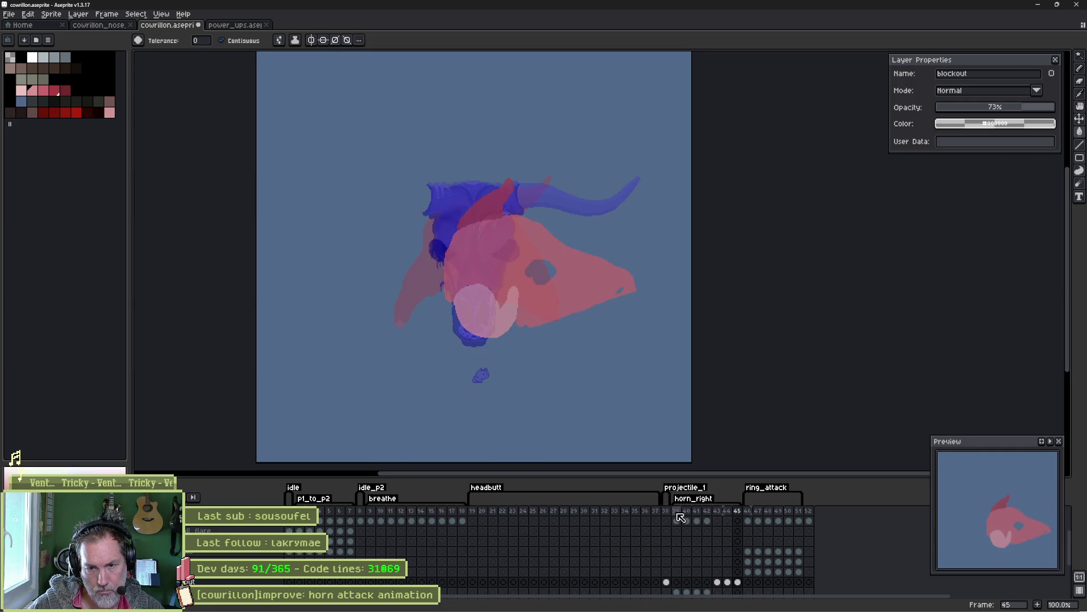
{"action": "key", "text": "ctrl+s"}
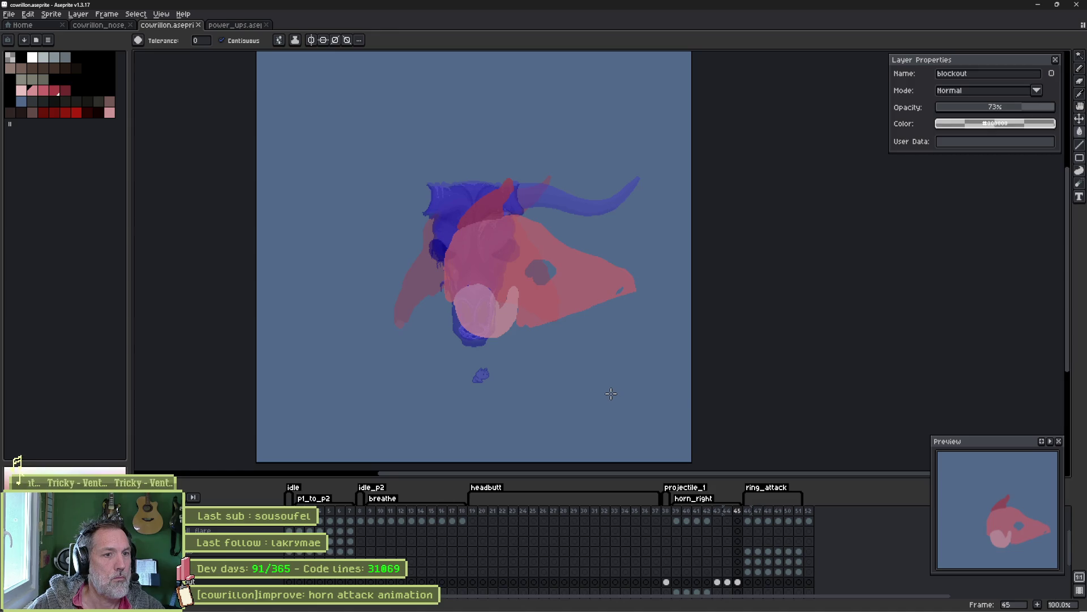
{"action": "scroll", "coordinate": [535, 336], "scroll_direction": "up", "scroll_amount": 1}
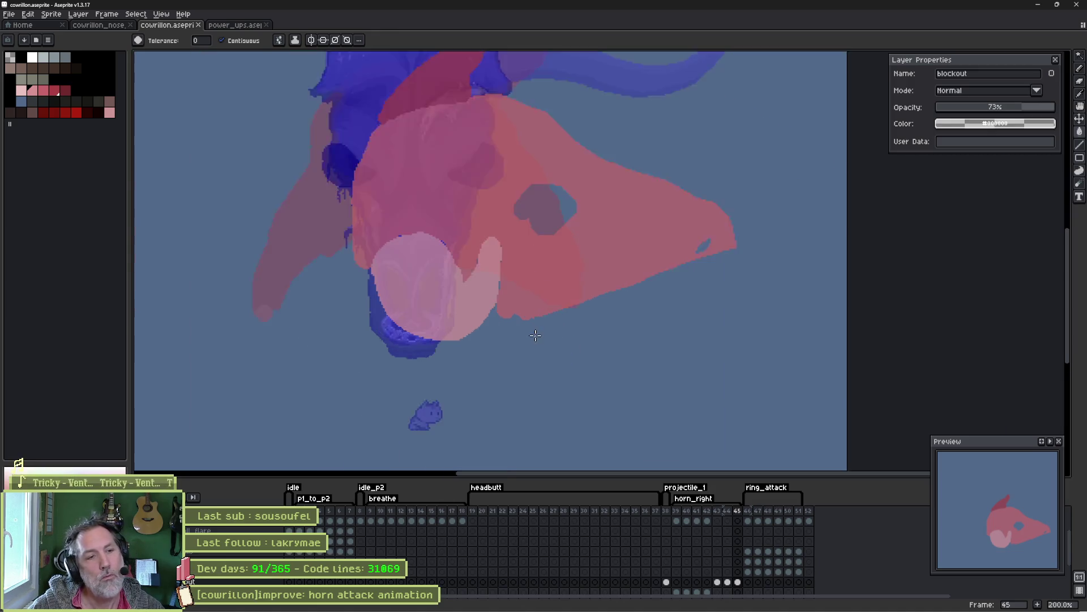
Redraw the pink blockout head's lower edge and cut an opening into the snout tip.
{"action": "scroll", "coordinate": [536, 335], "scroll_direction": "up", "scroll_amount": 1}
{"action": "key", "text": "b"}
{"action": "mouse_move", "coordinate": [495, 299]}
{"action": "left_mouse_down"}
{"action": "mouse_move", "coordinate": [563, 296]}
{"action": "mouse_move", "coordinate": [707, 236]}
{"action": "mouse_move", "coordinate": [702, 247]}
{"action": "mouse_move", "coordinate": [804, 243]}
{"action": "mouse_move", "coordinate": [854, 198]}
{"action": "mouse_move", "coordinate": [799, 192]}
{"action": "left_mouse_up"}
{"action": "key", "text": "minus"}
{"action": "key", "text": "minus"}
{"action": "key", "text": "minus"}
{"action": "key", "text": "minus"}
{"action": "key", "text": "minus"}
{"action": "mouse_move", "coordinate": [794, 180]}
{"action": "left_mouse_down"}
{"action": "mouse_move", "coordinate": [763, 175]}
{"action": "mouse_move", "coordinate": [787, 198]}
{"action": "left_mouse_up"}
Undo a stray light-pink blob, refine the snout opening's edge with a smaller brush, and save.
{"action": "key", "text": "d"}
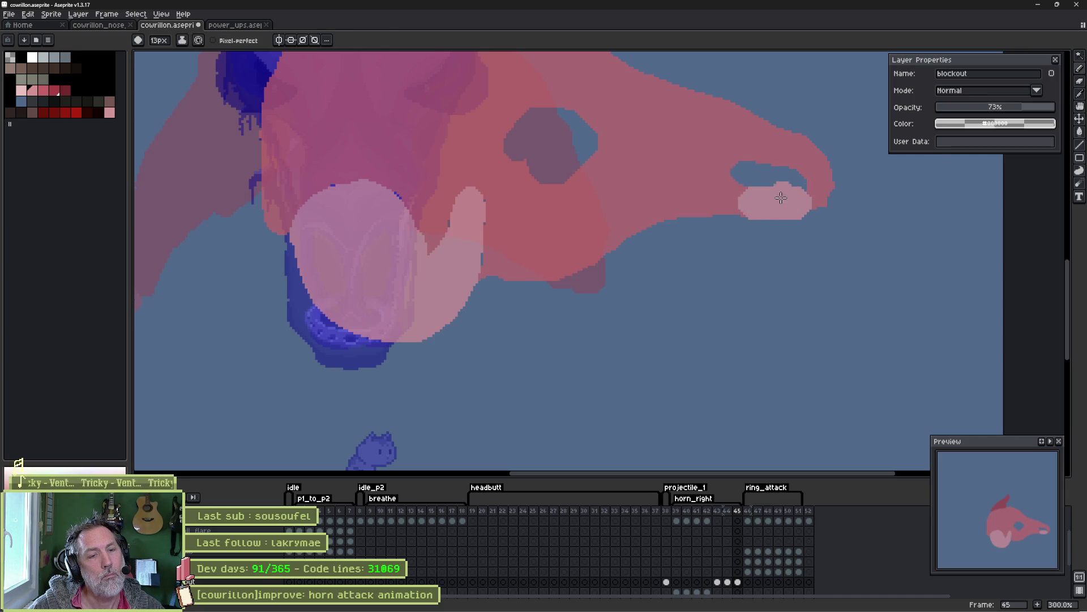
{"action": "left_click", "coordinate": [576, 170], "text": "alt"}
{"action": "key", "text": "ctrl+z"}
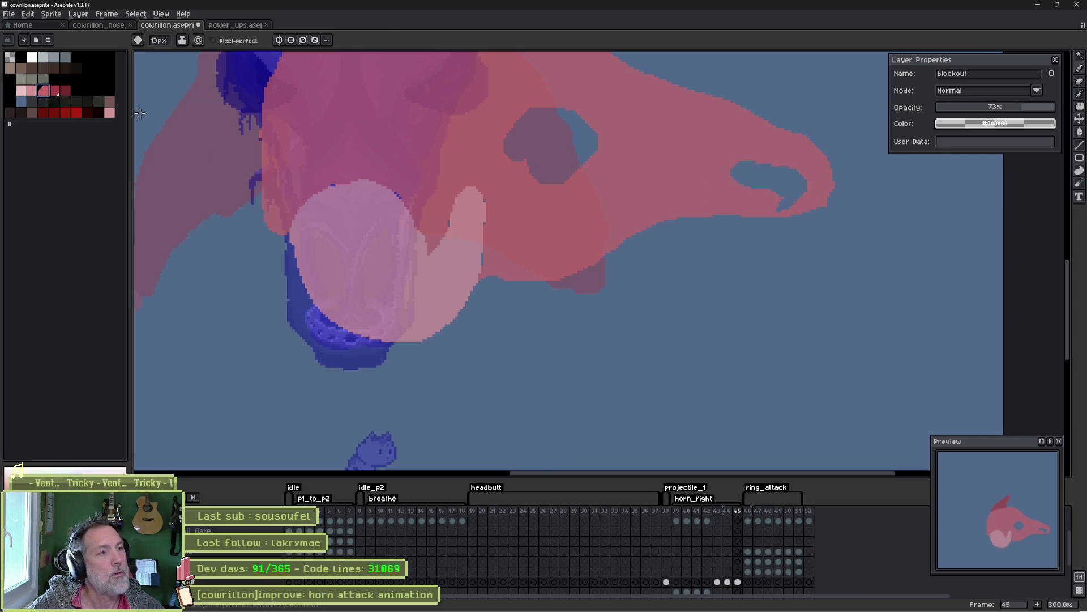
{"action": "key", "text": "minus"}
{"action": "key", "text": "minus"}
{"action": "key", "text": "minus"}
{"action": "mouse_move", "coordinate": [787, 199]}
{"action": "left_mouse_down"}
{"action": "mouse_move", "coordinate": [804, 197]}
{"action": "mouse_move", "coordinate": [752, 199]}
{"action": "left_mouse_up"}
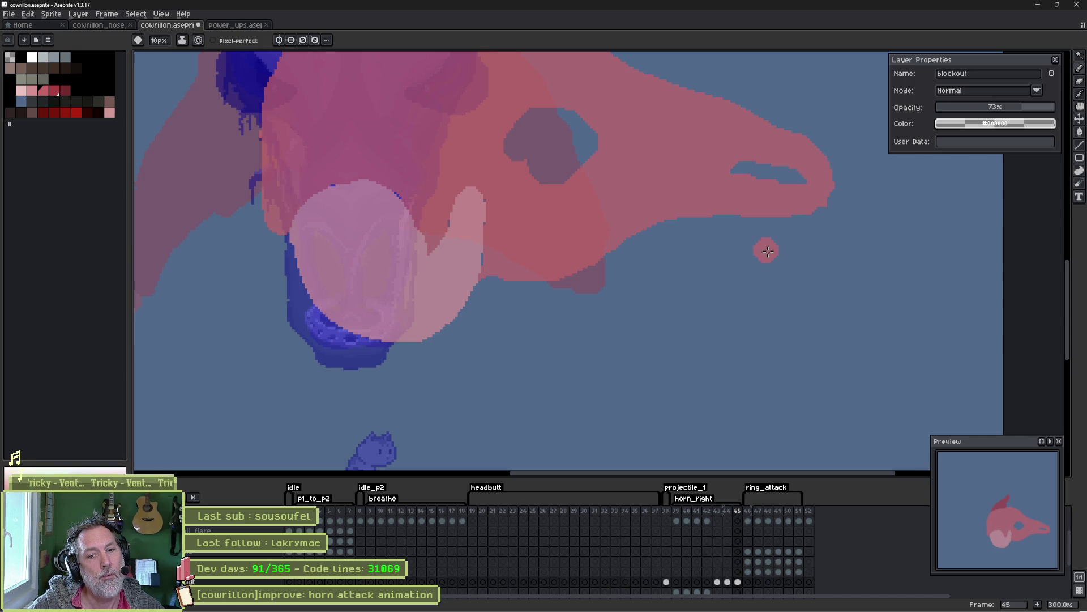
{"action": "key", "text": "ctrl+s"}
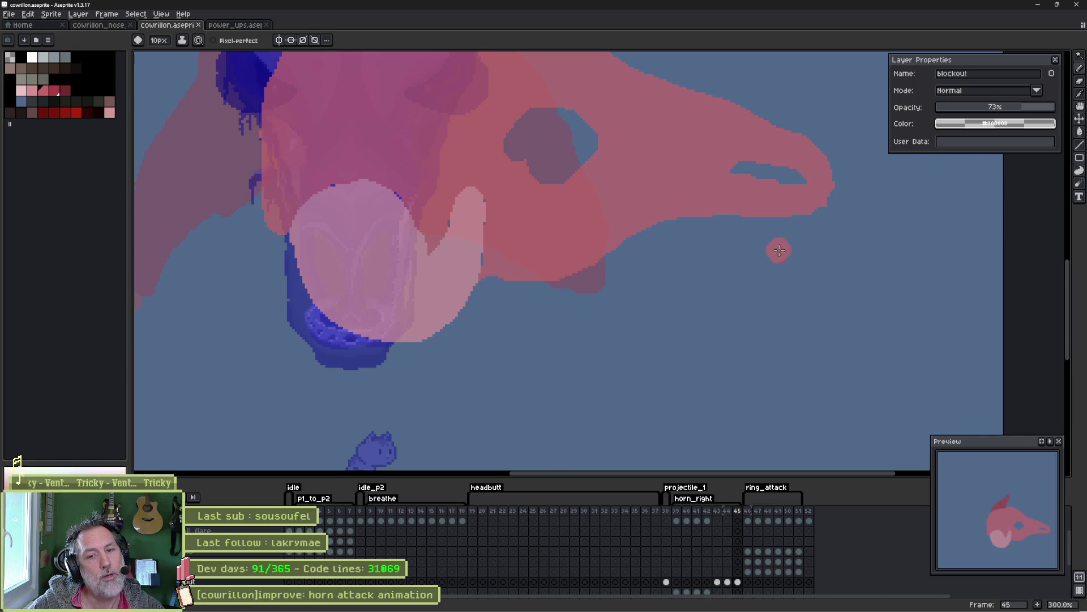
{"action": "scroll", "coordinate": [574, 164], "scroll_direction": "down", "scroll_amount": 1}
{"action": "left_click_drag", "start_coordinate": [540, 149], "coordinate": [542, 230]}
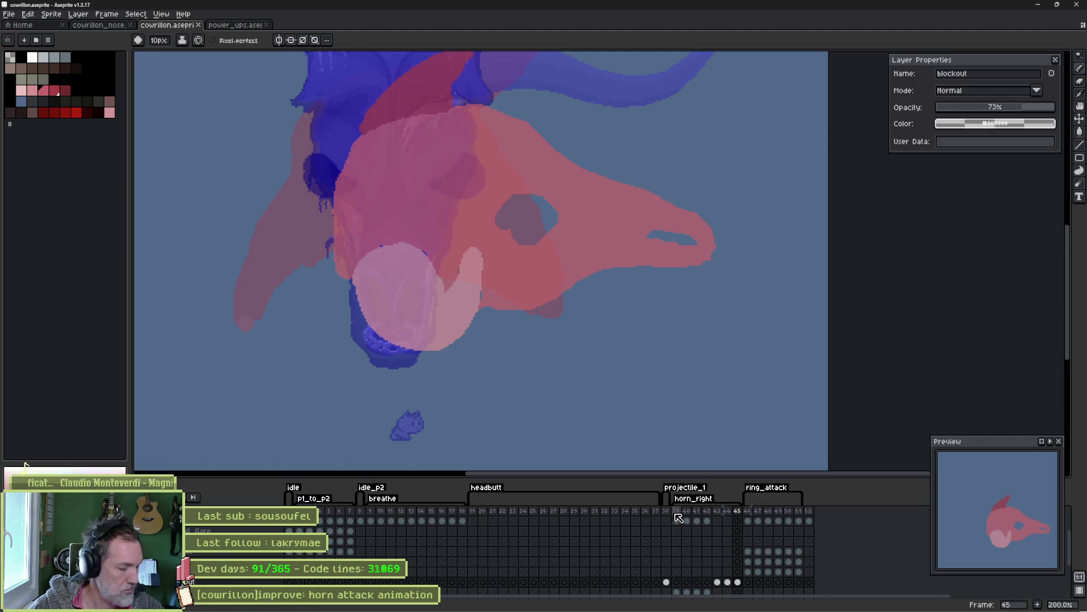
Add new frames after frame 45 and shift the pink head up a few pixels.
{"action": "left_click", "coordinate": [737, 512]}
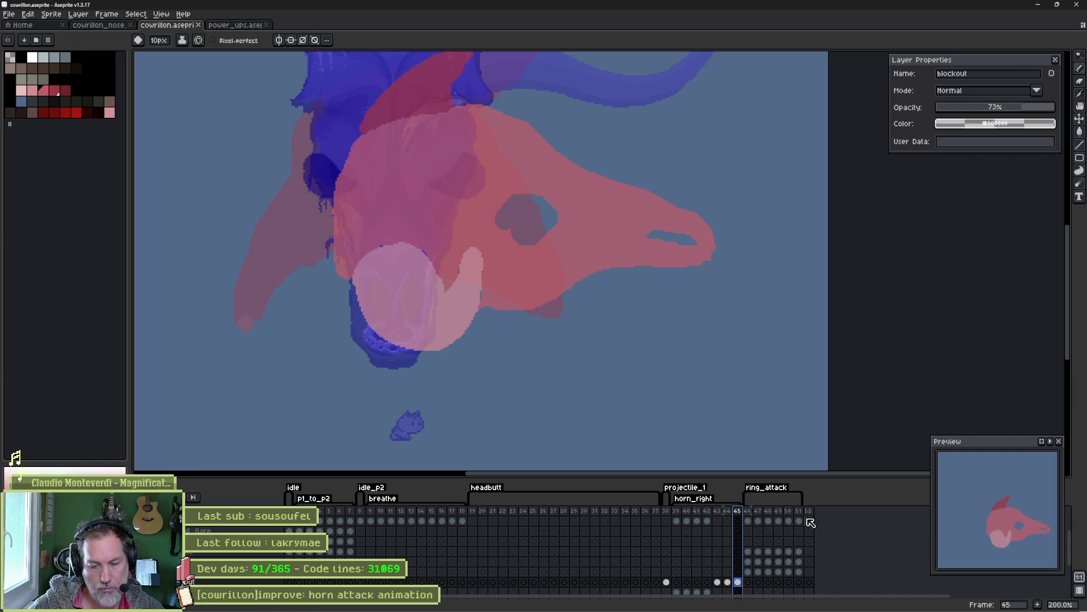
{"action": "key", "text": "alt+n"}
{"action": "key", "text": "alt+n"}
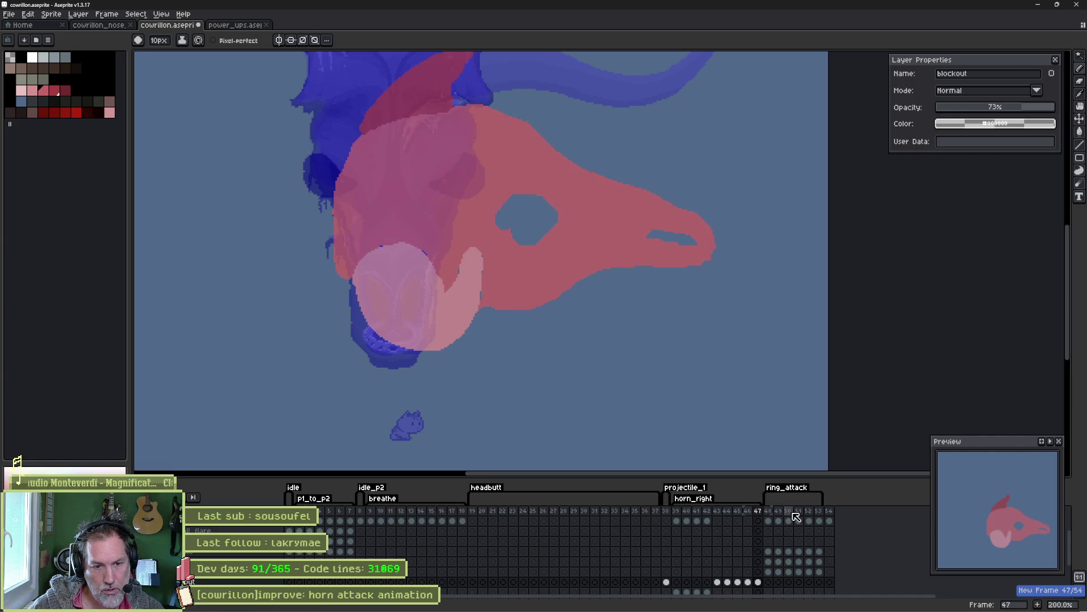
{"action": "key", "text": "v"}
{"action": "left_click_drag", "start_coordinate": [581, 271], "coordinate": [581, 267]}
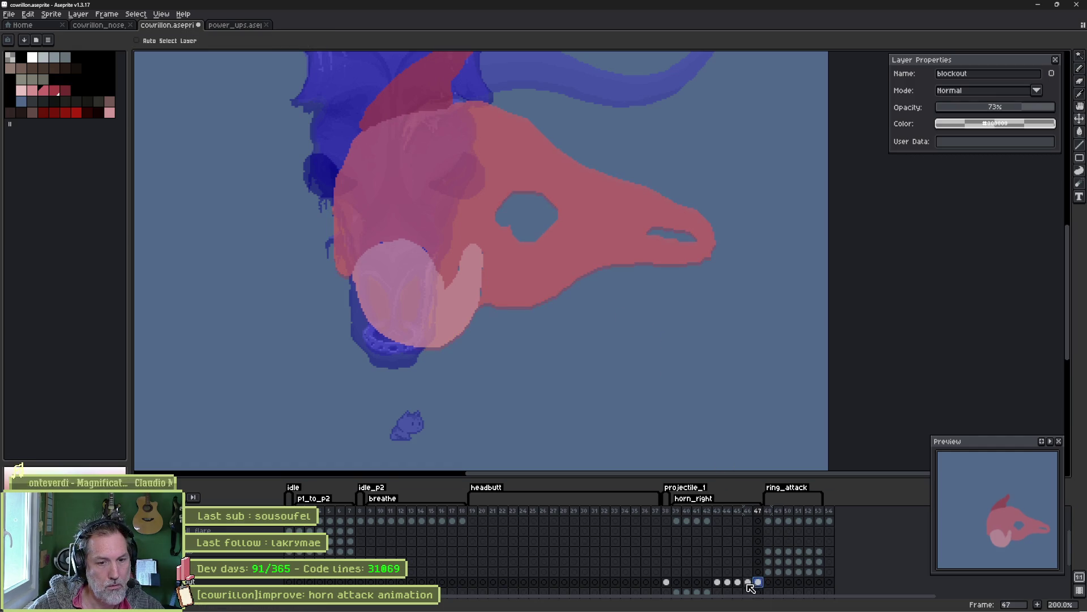
{"action": "key", "text": "alt+n"}
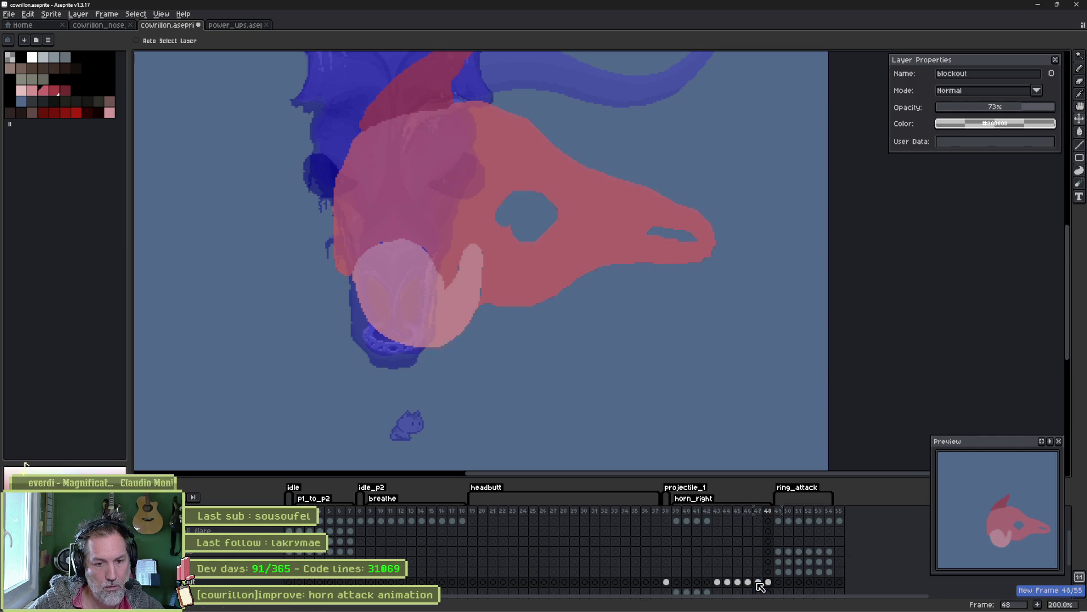
Duplicate frames 46–48 as frames 49–51 and play back the horn attack to preview it.
{"action": "left_click", "coordinate": [735, 585]}
{"action": "left_click", "coordinate": [746, 583]}
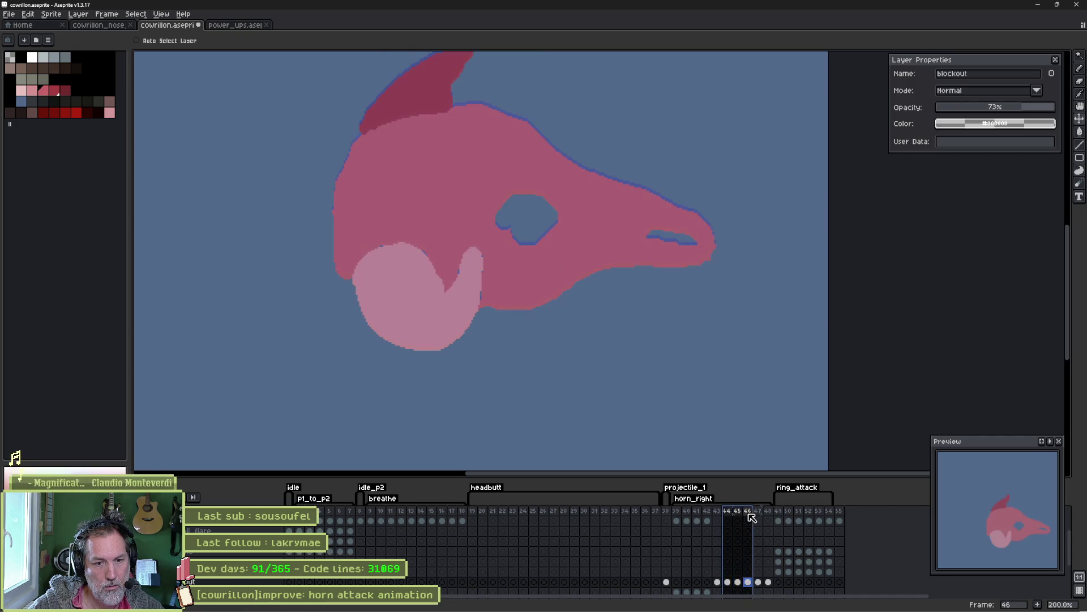
{"action": "left_click_drag", "start_coordinate": [747, 512], "coordinate": [767, 515]}
{"action": "key", "text": "alt+d"}
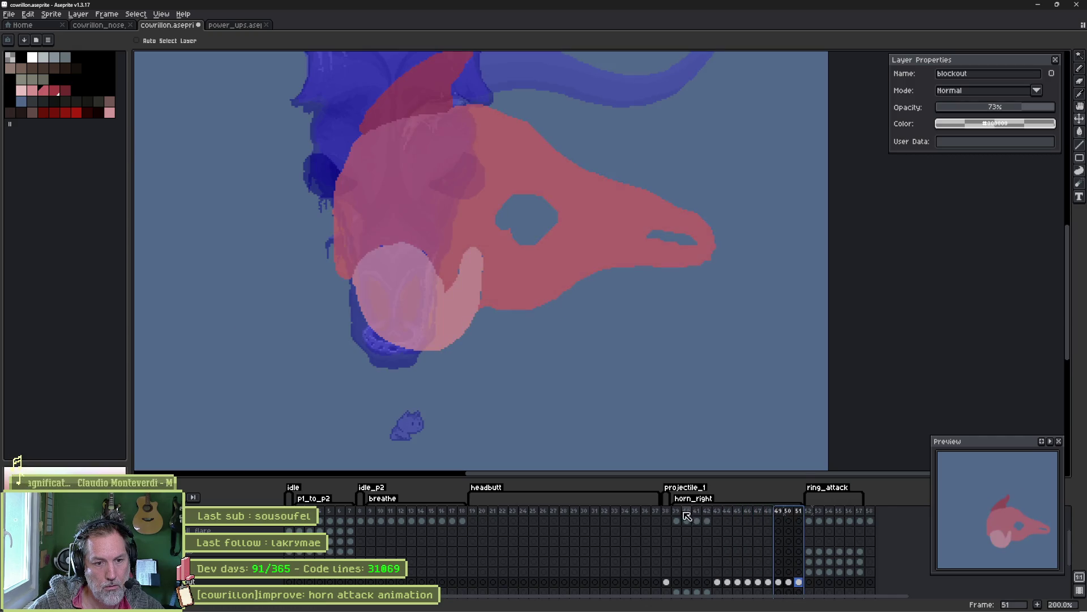
{"action": "key", "text": "Return"}
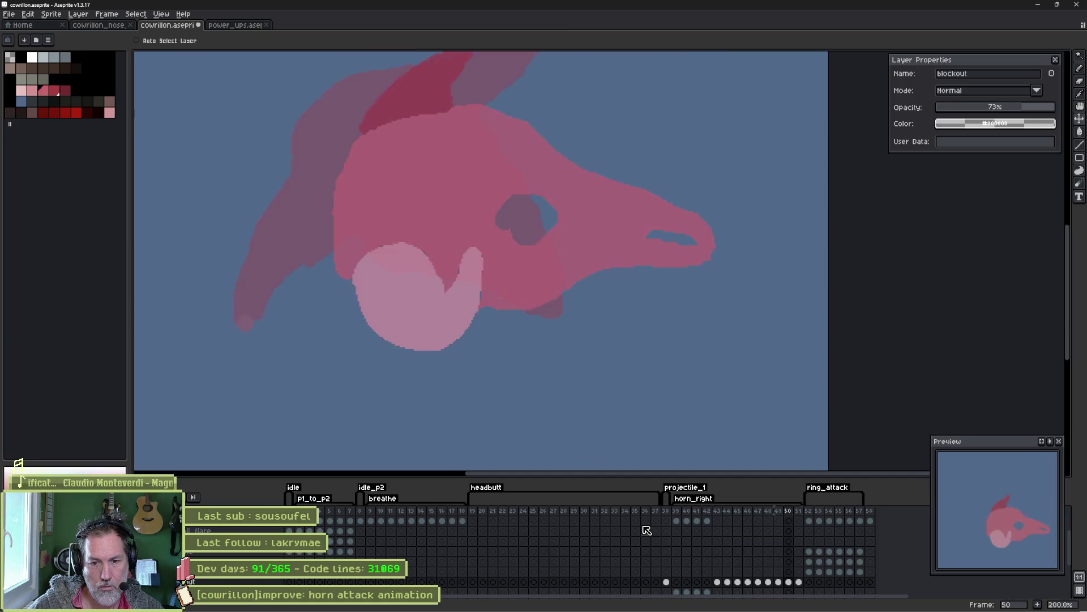
{"action": "key", "text": "Return"}
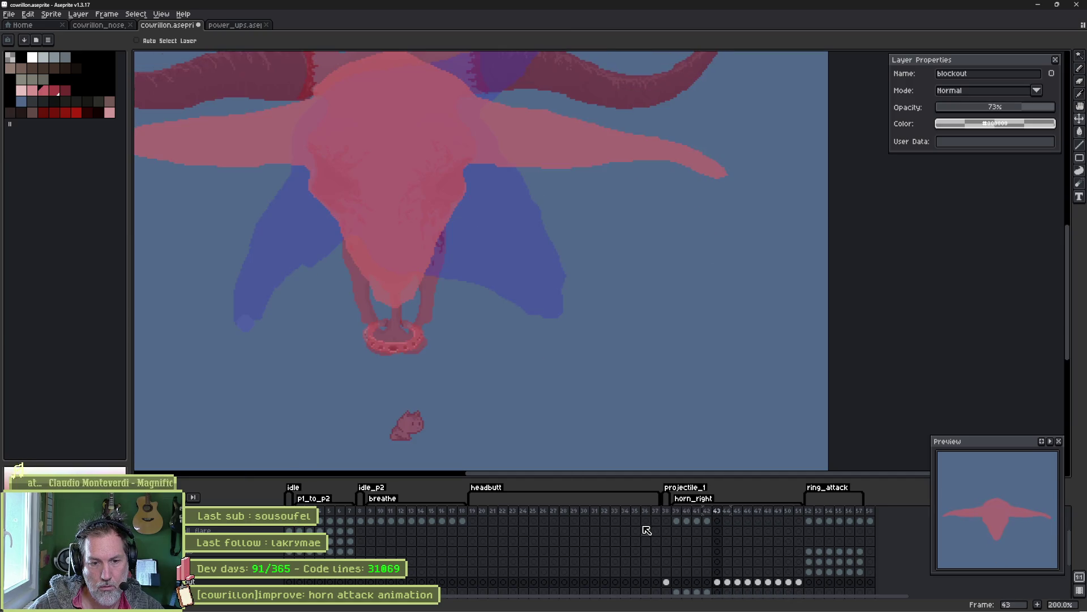
Delete frame 49 from the horn_right sequence.
{"action": "mouse_move", "coordinate": [738, 516]}
{"action": "left_mouse_down"}
{"action": "mouse_move", "coordinate": [782, 516]}
{"action": "mouse_move", "coordinate": [772, 517]}
{"action": "left_mouse_up"}
{"action": "left_click", "coordinate": [778, 512]}
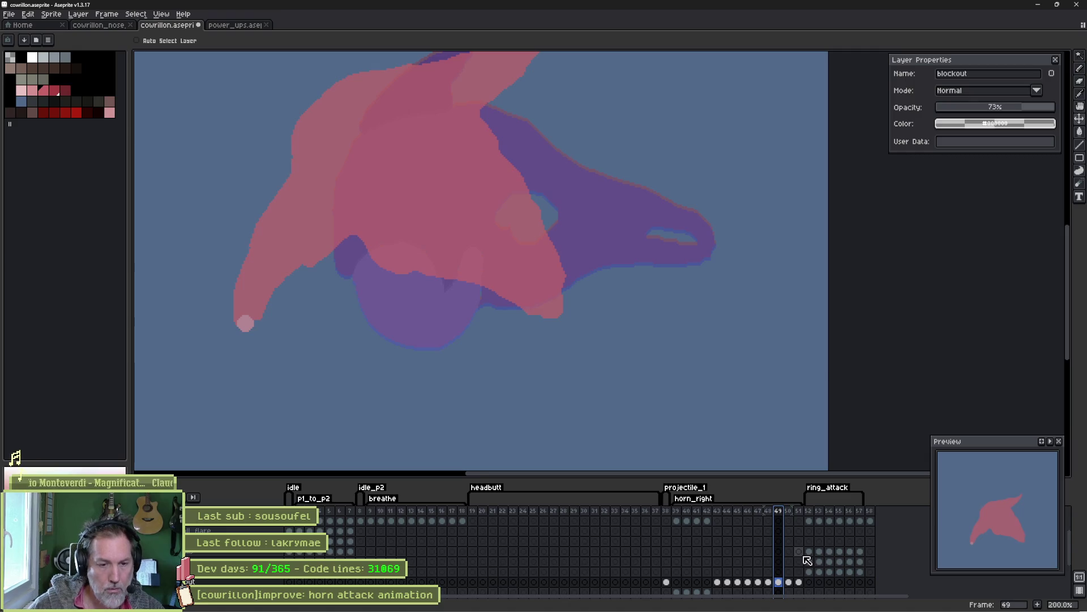
{"action": "key", "text": "alt+Delete"}
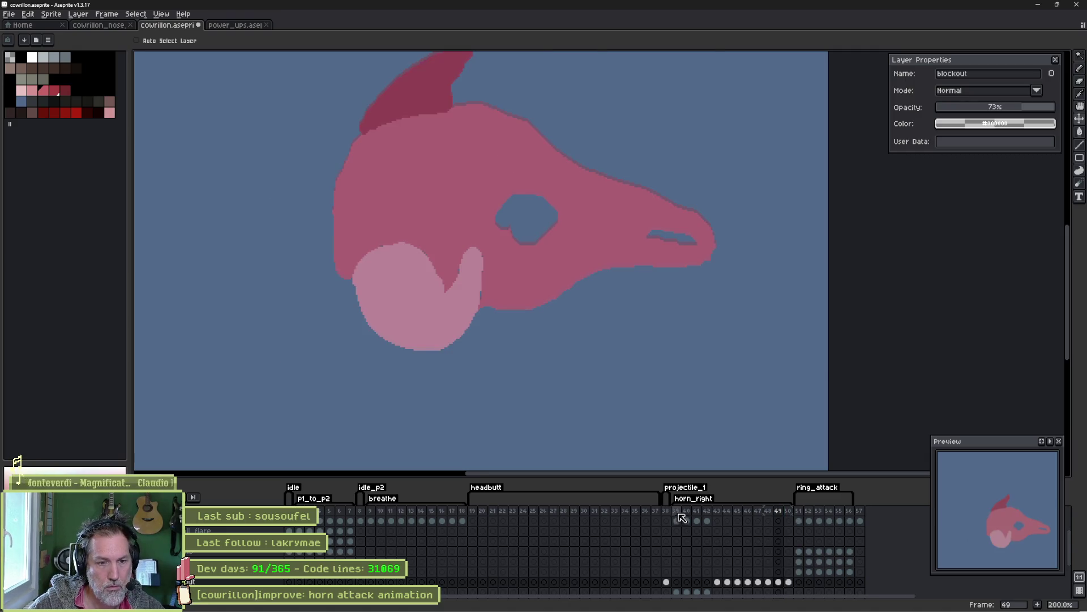
{"action": "left_click", "coordinate": [685, 521]}
{"action": "key", "text": "Return"}
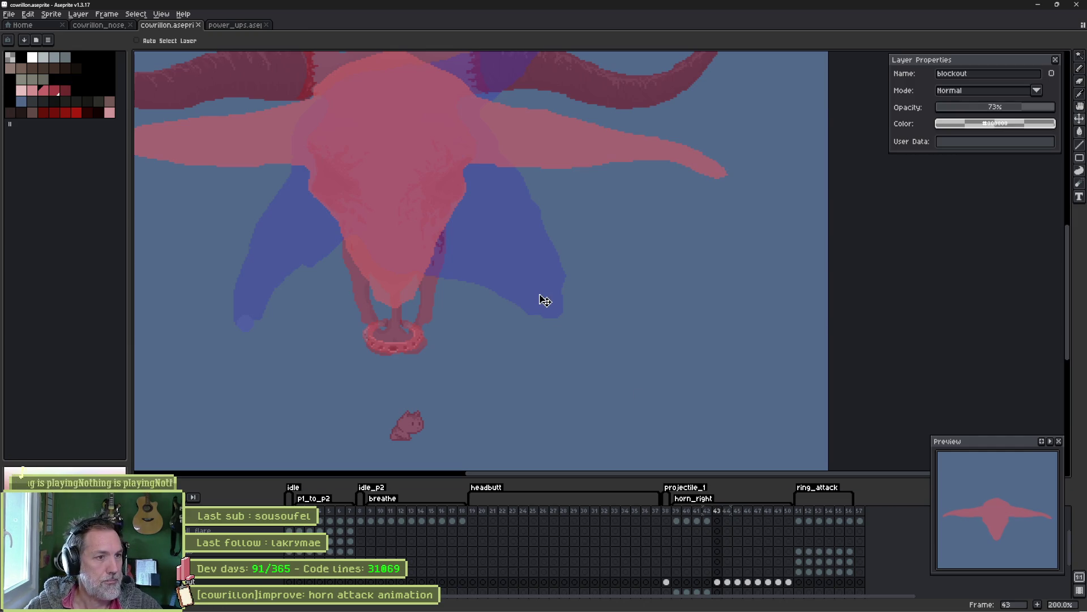
{"action": "key", "text": "shift+x"}
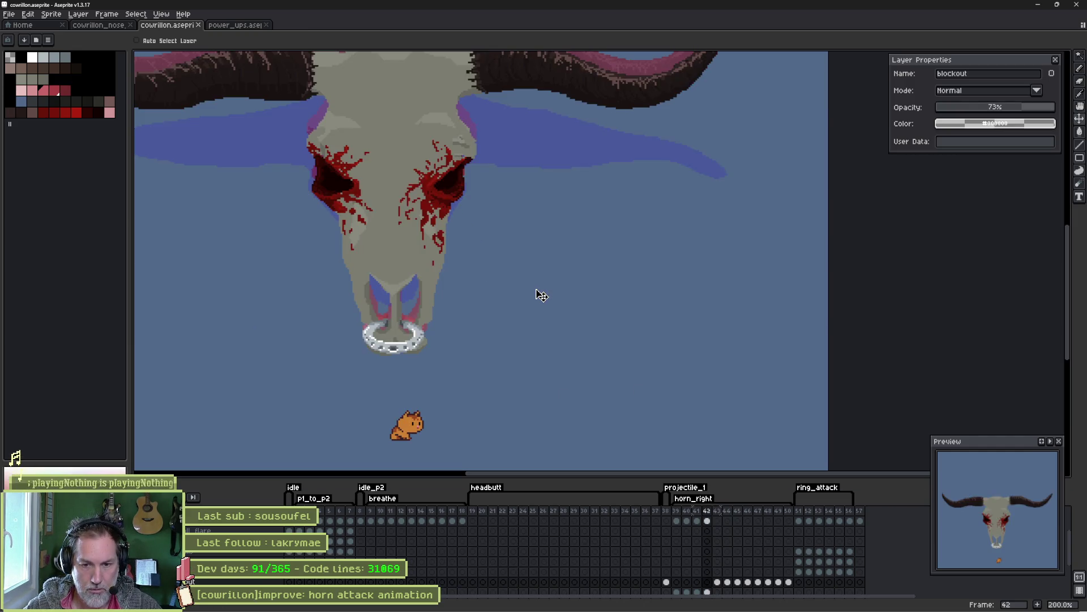
{"action": "key", "text": "shift+x"}
{"action": "key", "text": "shift+x"}
{"action": "key", "text": "shift+x"}
{"action": "key", "text": "shift+x"}
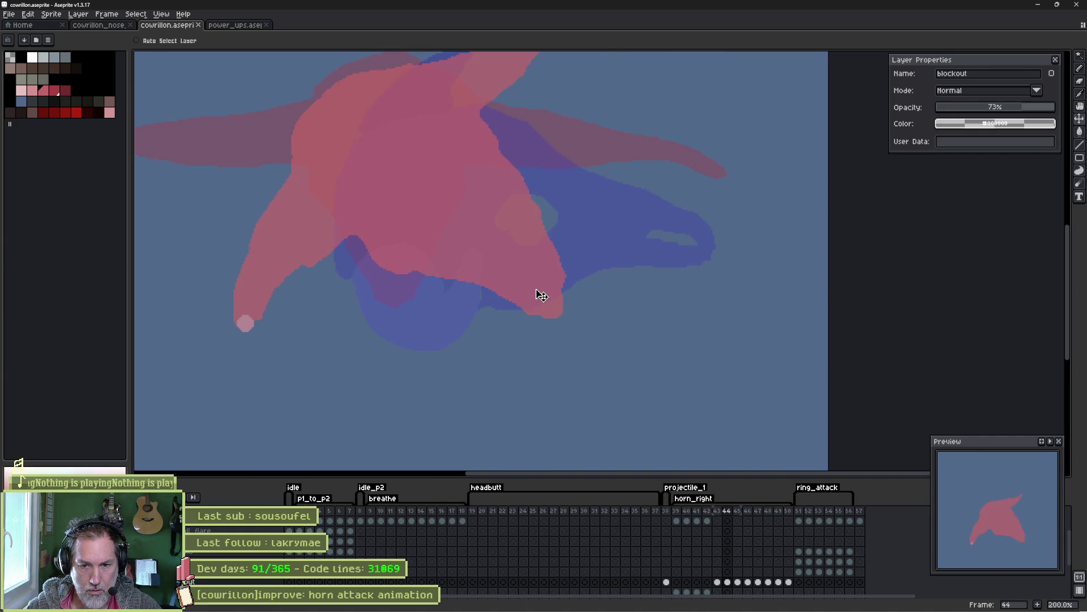
{"action": "key", "text": "shift+x"}
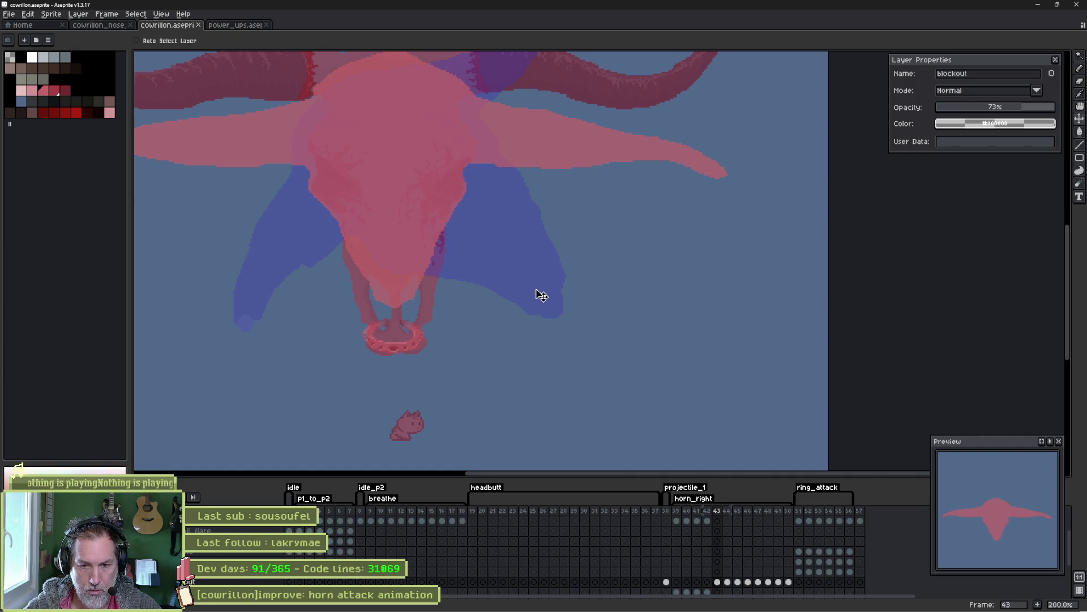
{"action": "key", "text": "Left"}
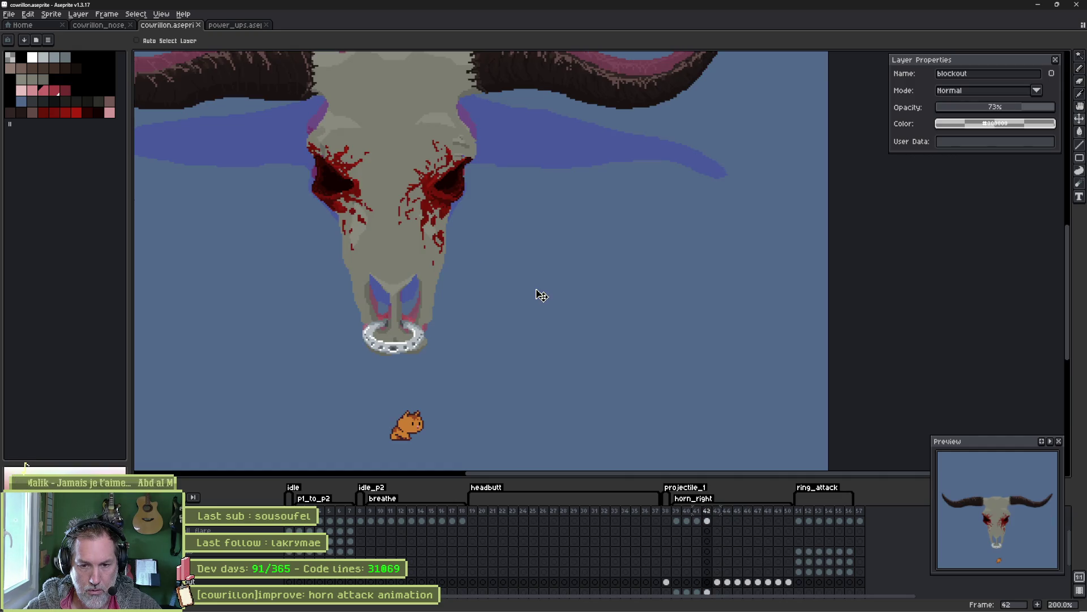
{"action": "key", "text": "Right"}
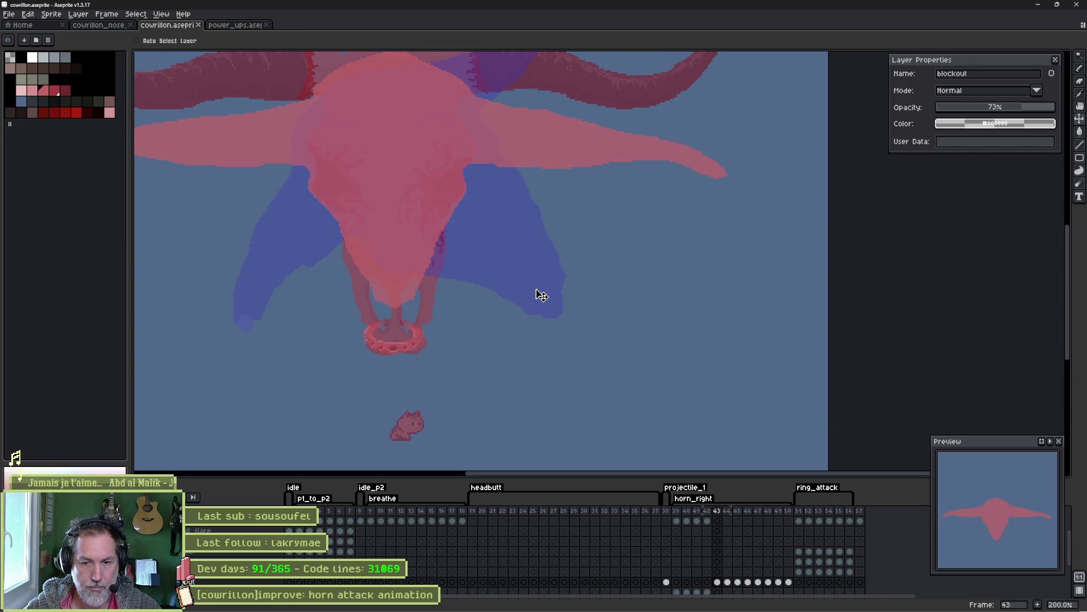
{"action": "mouse_move", "coordinate": [736, 608]}
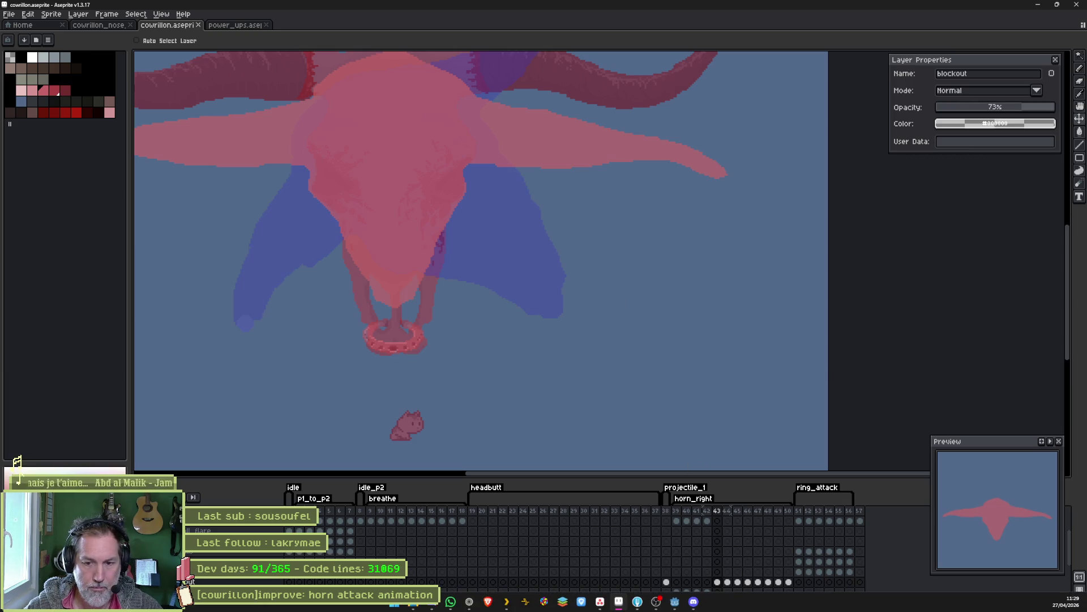